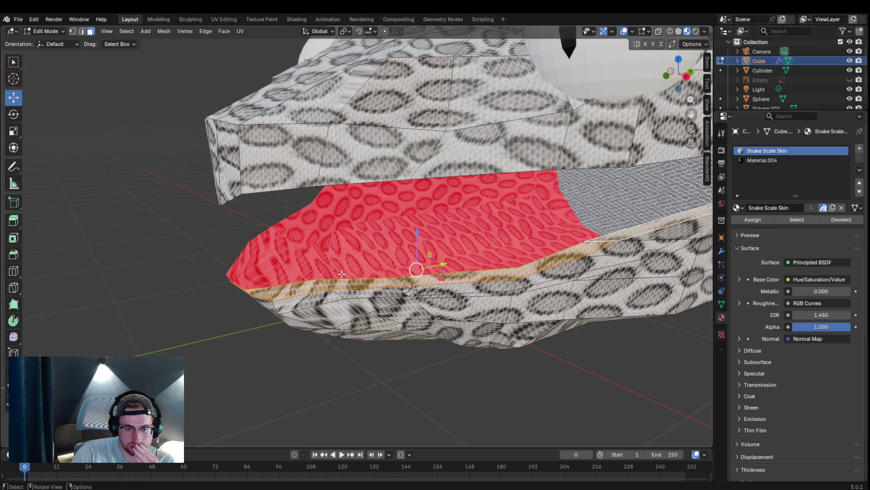
# Step: Orbit around the snake head's mouth and switch to Edge select mode (key 2)
pyautogui.moveTo(351, 285)
pyautogui.mouseDown(button='middle')
pyautogui.moveTo(355, 322)
pyautogui.moveTo(439, 317)
pyautogui.moveTo(388, 305)
pyautogui.moveTo(431, 271)
pyautogui.moveTo(449, 272)
pyautogui.mouseUp(button='middle')
pyautogui.scroll(-4, 431, 270)
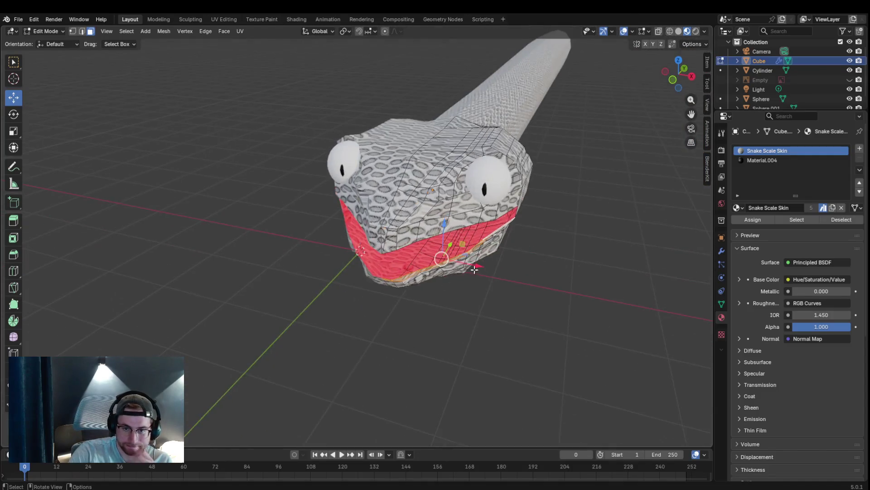
pyautogui.scroll(5, 448, 272)
pyautogui.moveTo(521, 309)
pyautogui.mouseDown(button='middle')
pyautogui.moveTo(466, 305)
pyautogui.moveTo(630, 320)
pyautogui.moveTo(588, 275)
pyautogui.moveTo(620, 284)
pyautogui.moveTo(596, 274)
pyautogui.moveTo(582, 269)
pyautogui.moveTo(566, 295)
pyautogui.moveTo(603, 299)
pyautogui.mouseUp(button='middle')
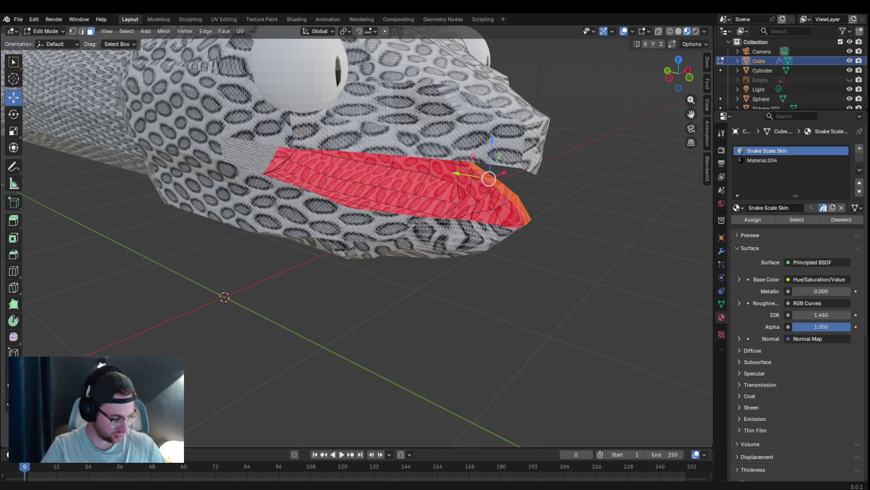
pyautogui.moveTo(453, 204); pyautogui.dragTo(317, 209, button='middle')
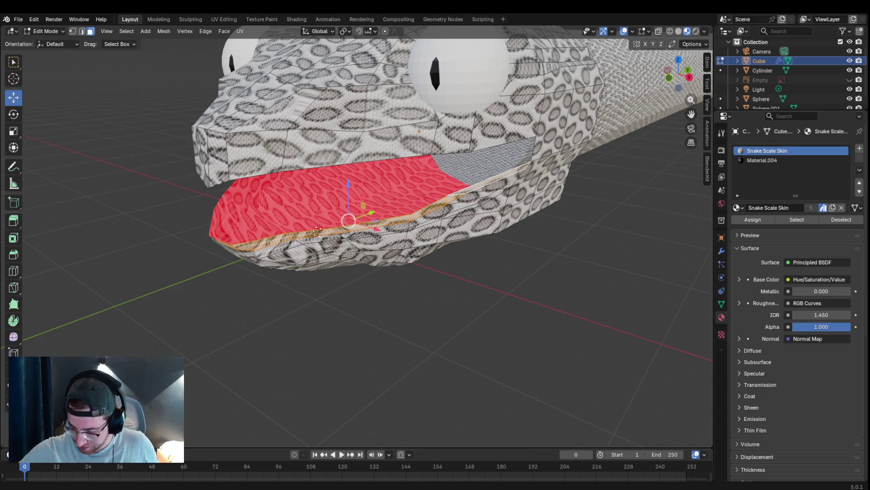
pyautogui.moveTo(430, 272)
pyautogui.mouseDown(button='middle')
pyautogui.moveTo(441, 291)
pyautogui.moveTo(519, 272)
pyautogui.moveTo(453, 277)
pyautogui.mouseUp(button='middle')
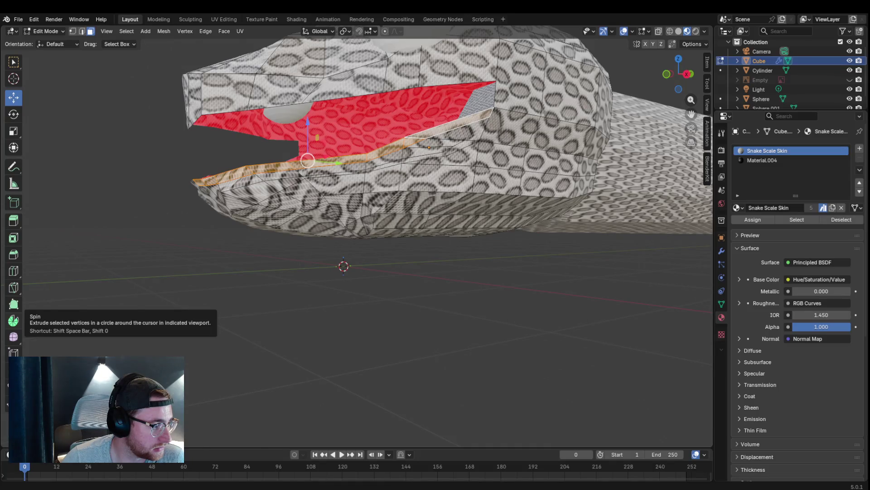
pyautogui.press('2')
pyautogui.moveTo(352, 195)
pyautogui.mouseDown(button='middle')
pyautogui.moveTo(408, 204)
pyautogui.moveTo(334, 207)
pyautogui.mouseUp(button='middle')
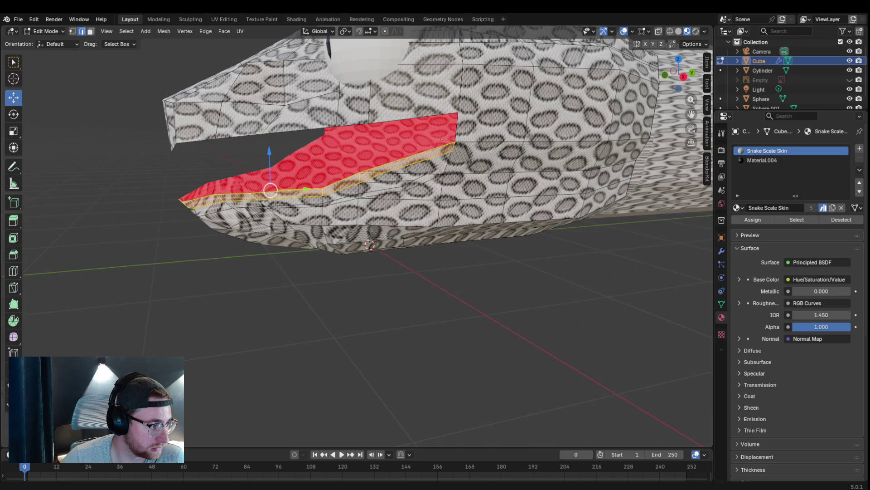
pyautogui.moveTo(136, 165)
pyautogui.mouseDown(button='middle')
pyautogui.moveTo(479, 161)
pyautogui.moveTo(499, 136)
pyautogui.moveTo(381, 209)
pyautogui.moveTo(440, 221)
pyautogui.mouseUp(button='middle')
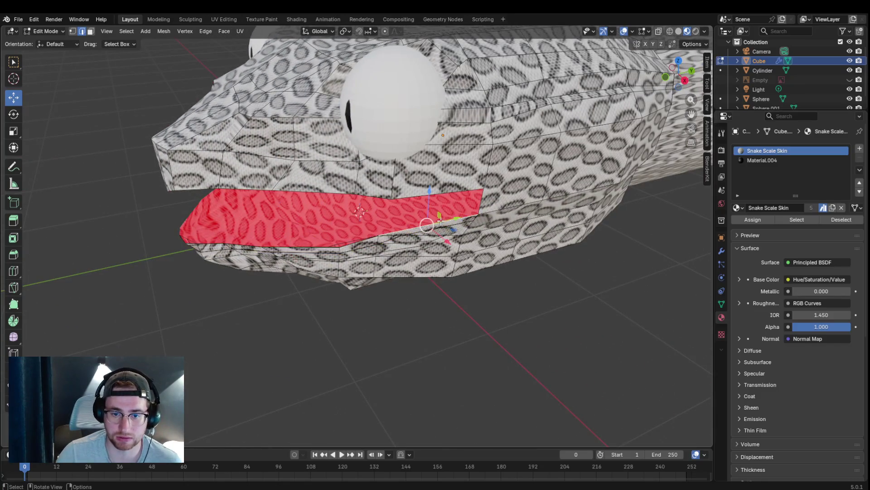
# Step: Select the edge loops along the lower-left and lower-right rim of the red mouth lining
pyautogui.keyDown('alt'); pyautogui.click(442, 220); pyautogui.keyUp('alt')
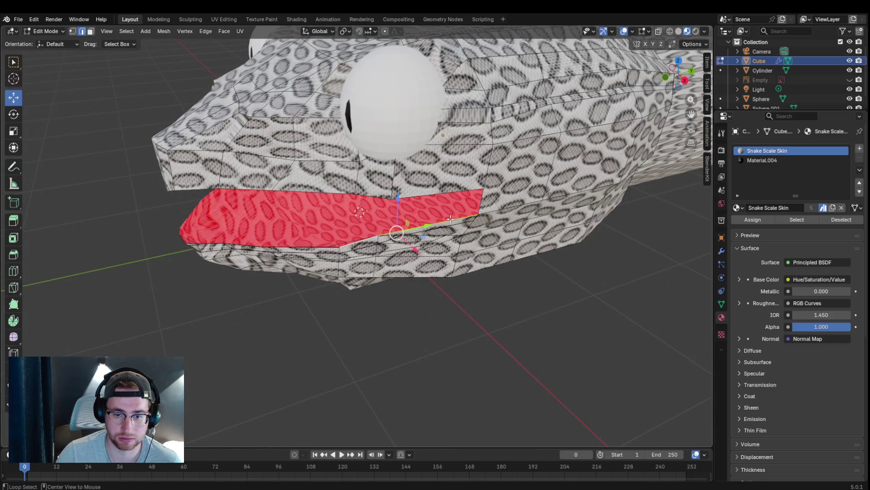
pyautogui.keyDown('alt'); pyautogui.click(285, 244); pyautogui.keyUp('alt')
pyautogui.moveTo(399, 227)
pyautogui.mouseDown(button='middle')
pyautogui.moveTo(412, 199)
pyautogui.moveTo(392, 177)
pyautogui.mouseUp(button='middle')
pyautogui.scroll(3, 390, 176)
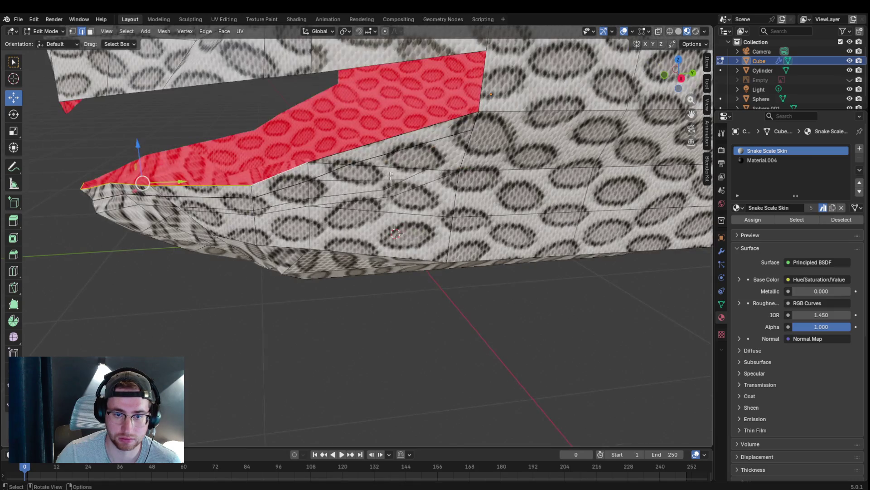
pyautogui.keyDown('alt'); pyautogui.click(361, 150); pyautogui.keyUp('alt')
pyautogui.moveTo(361, 149)
pyautogui.mouseDown(button='middle')
pyautogui.moveTo(449, 170)
pyautogui.moveTo(418, 172)
pyautogui.mouseUp(button='middle')
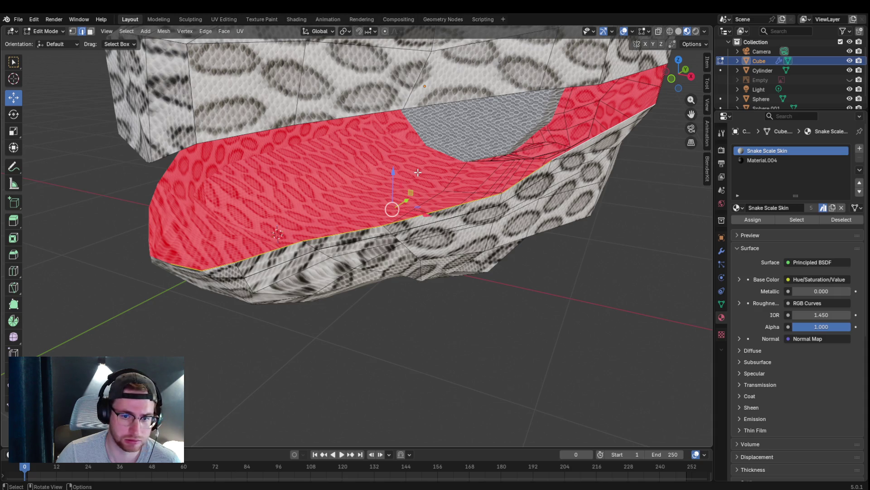
# Step: Extrude the selected mouth faces in place and scale them to fill the lower band
pyautogui.press('g')
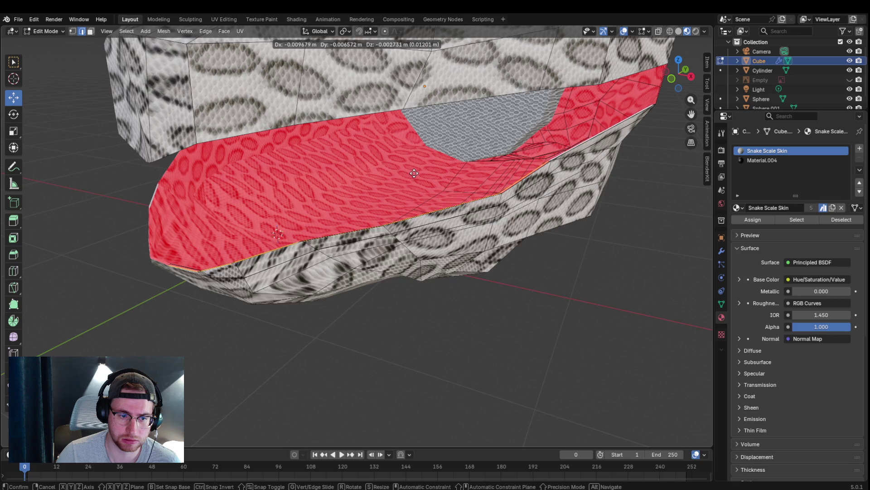
pyautogui.click(414, 173)
pyautogui.moveTo(437, 182)
pyautogui.mouseDown(button='middle')
pyautogui.moveTo(437, 141)
pyautogui.moveTo(440, 186)
pyautogui.mouseUp(button='middle')
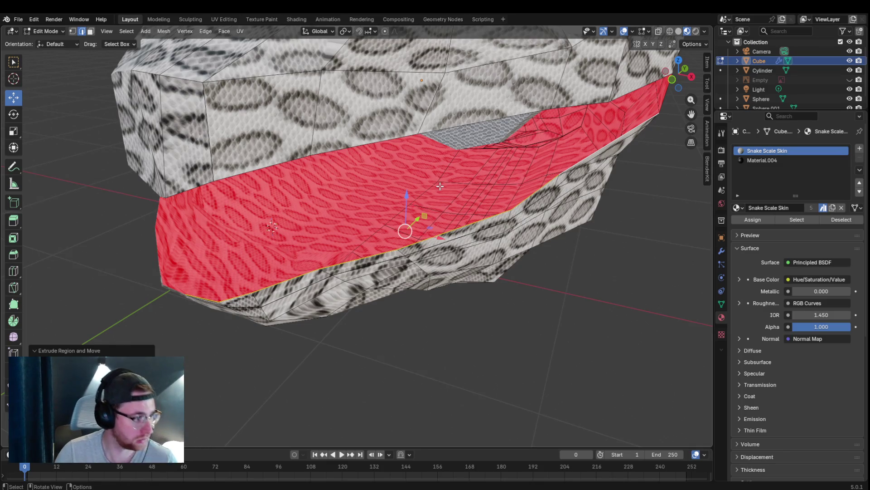
pyautogui.press('s')
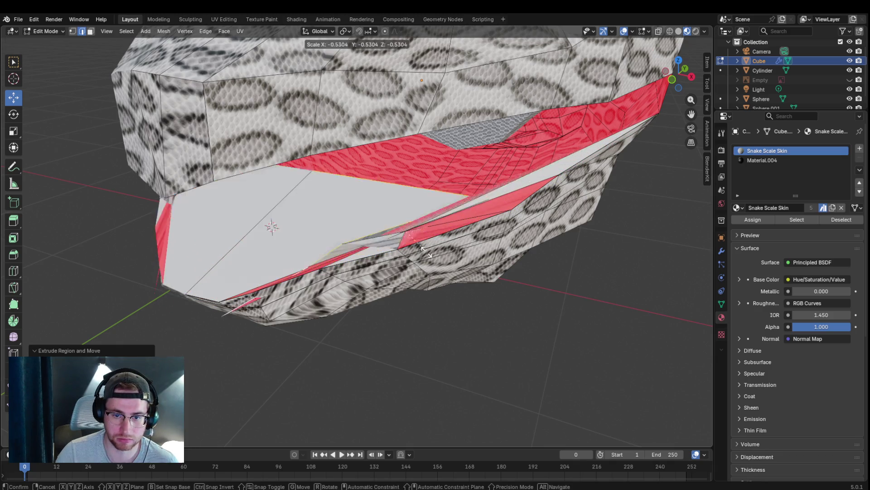
pyautogui.click(447, 234)
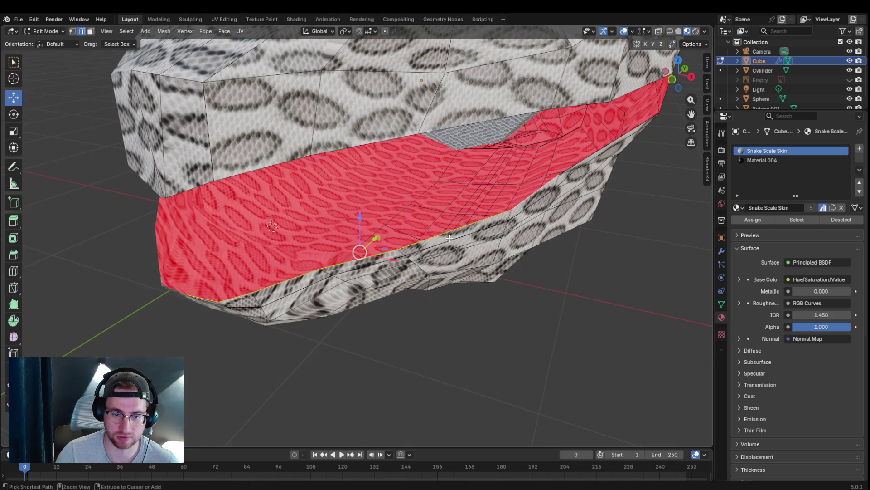
# Step: Select the edge loops along the lower border of the red lining
pyautogui.keyDown('ctrl'); pyautogui.click(450, 238); pyautogui.keyUp('ctrl')
pyautogui.moveTo(586, 155); pyautogui.dragTo(557, 152, button='middle')
pyautogui.keyDown('alt'); pyautogui.click(183, 292); pyautogui.keyUp('alt')
pyautogui.moveTo(436, 228); pyautogui.dragTo(505, 188, button='middle')
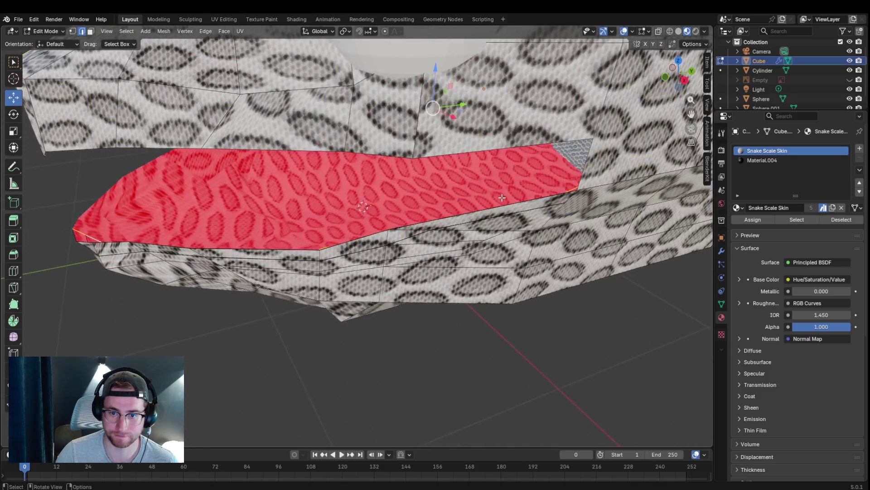
pyautogui.keyDown('alt'); pyautogui.click(500, 208); pyautogui.keyUp('alt')
pyautogui.keyDown('alt'); pyautogui.click(385, 235); pyautogui.keyUp('alt')
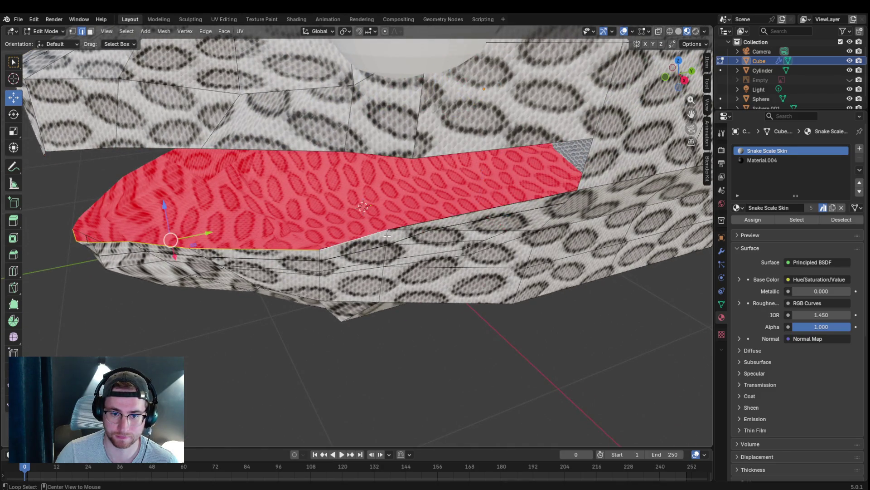
pyautogui.keyDown('alt'); pyautogui.click(488, 220); pyautogui.keyUp('alt')
pyautogui.keyDown('alt'); pyautogui.click(375, 235); pyautogui.keyUp('alt')
pyautogui.keyDown('alt'); pyautogui.keyDown('shift'); pyautogui.click(461, 215); pyautogui.keyUp('shift'); pyautogui.keyUp('alt')
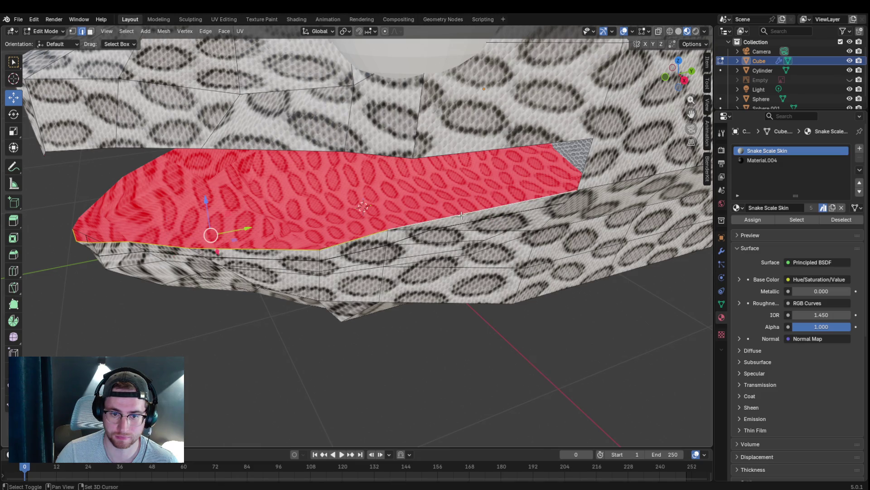
pyautogui.moveTo(466, 223)
pyautogui.mouseDown(button='middle')
pyautogui.moveTo(444, 241)
pyautogui.moveTo(476, 232)
pyautogui.mouseUp(button='middle')
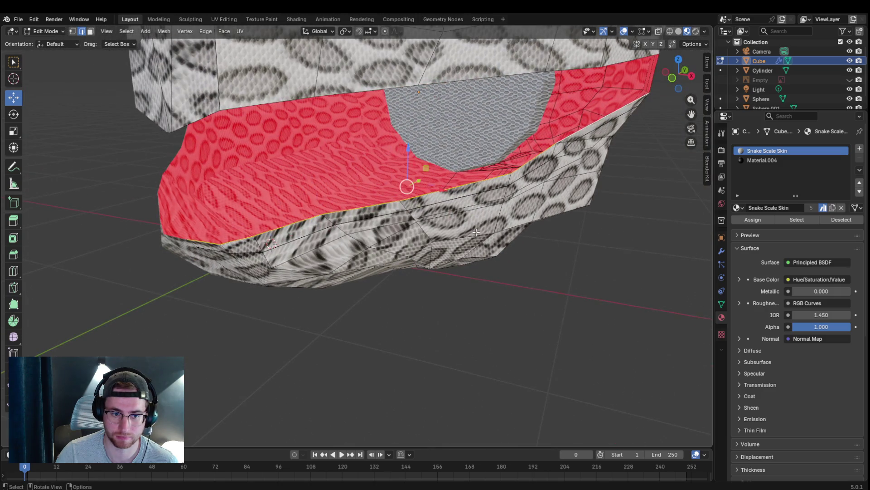
# Step: Extrude the selected border edges, then extrude again and cancel the move
pyautogui.press('g')
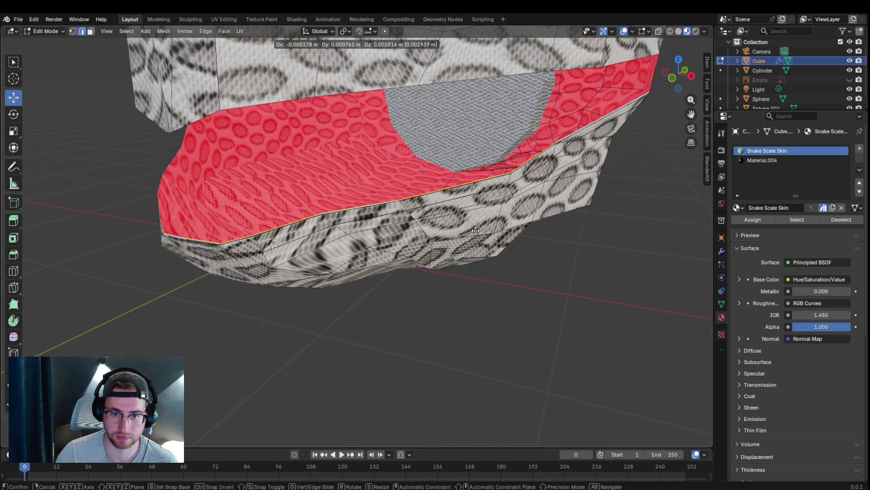
pyautogui.click(475, 231)
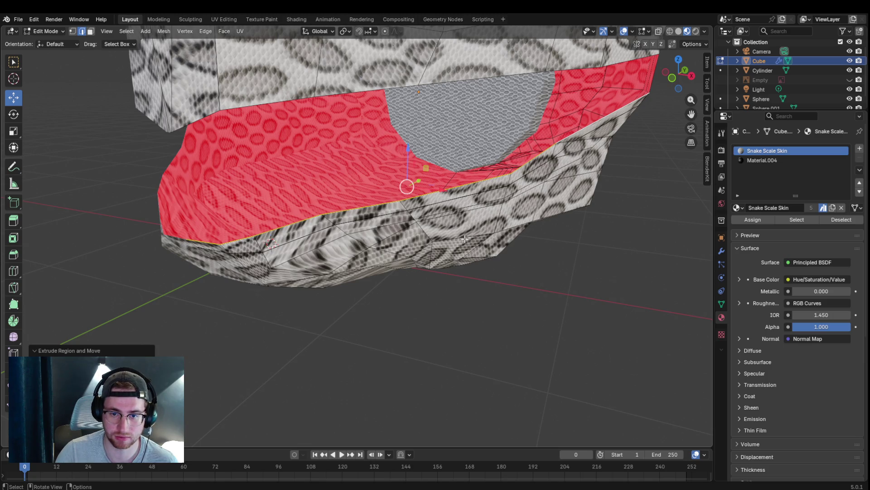
pyautogui.press('e')
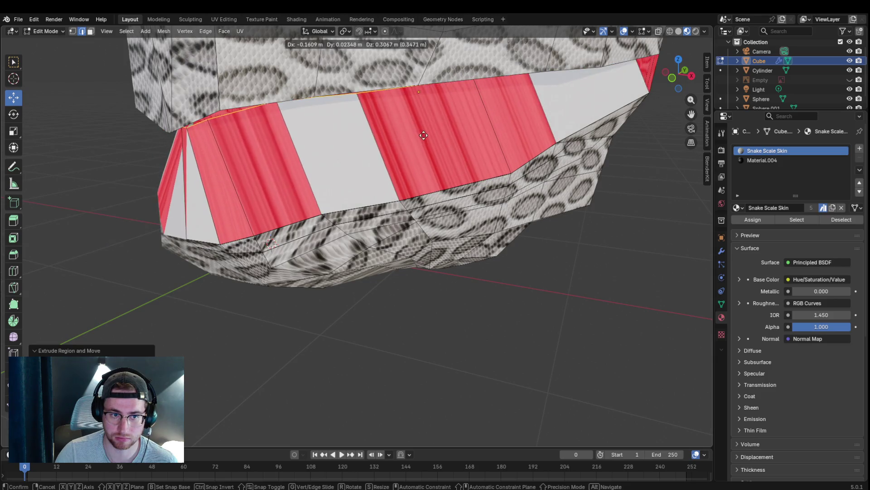
pyautogui.rightClick(464, 181)
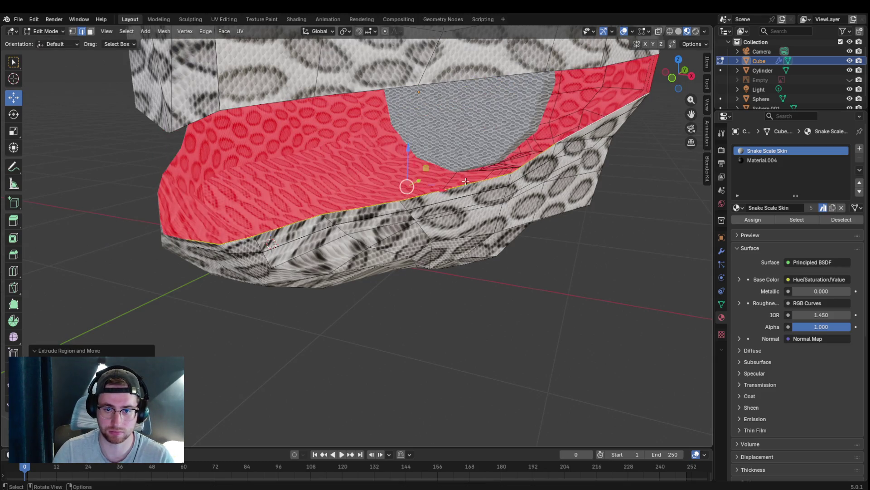
# Step: Undo the last extrusion, extrude the lining's lower edge in place, and test scaling it
pyautogui.hotkey('ctrl', 'z')
pyautogui.moveTo(574, 140); pyautogui.dragTo(527, 167, button='middle')
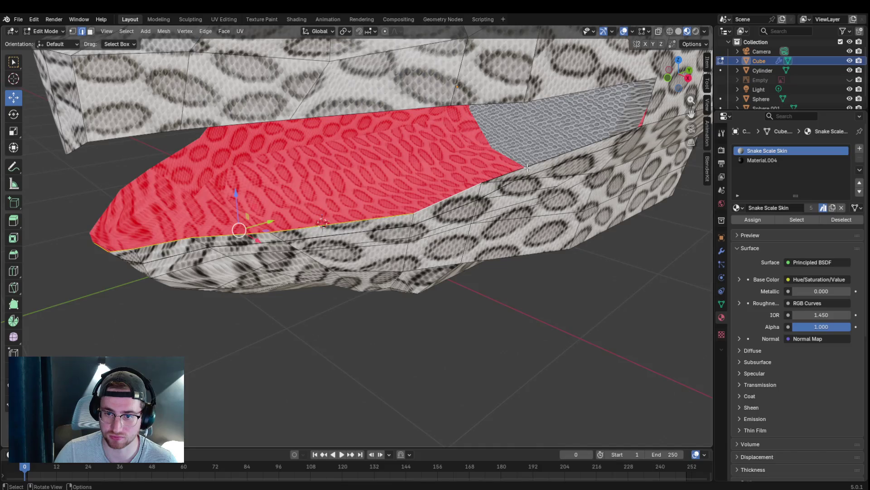
pyautogui.keyDown('shift'); pyautogui.click(527, 167); pyautogui.keyUp('shift')
pyautogui.press('g')
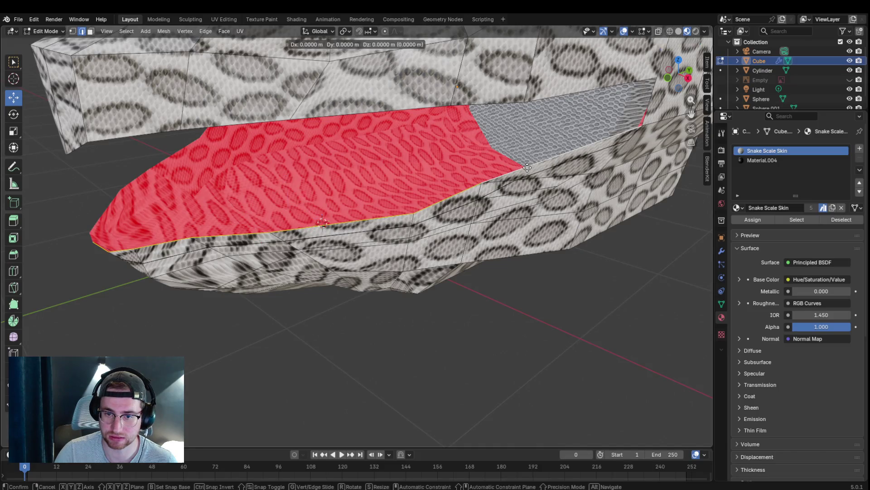
pyautogui.rightClick(528, 167)
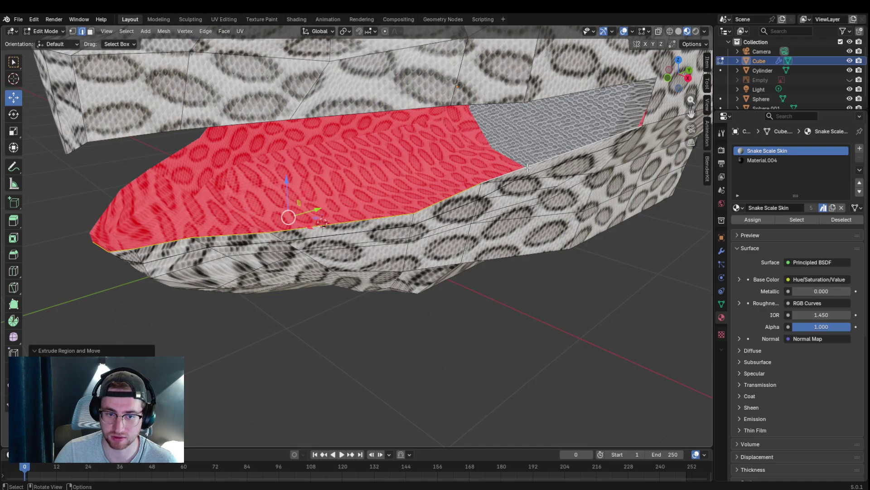
pyautogui.press('g')
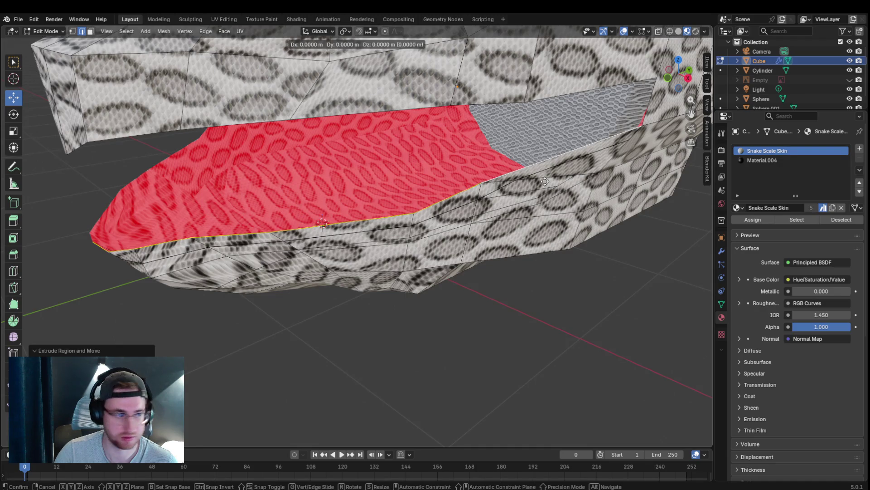
pyautogui.press('s')
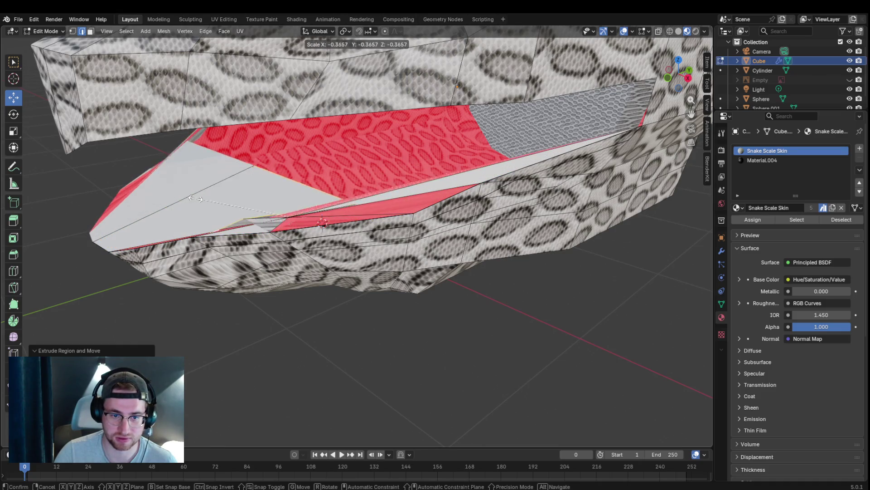
pyautogui.press('Escape')
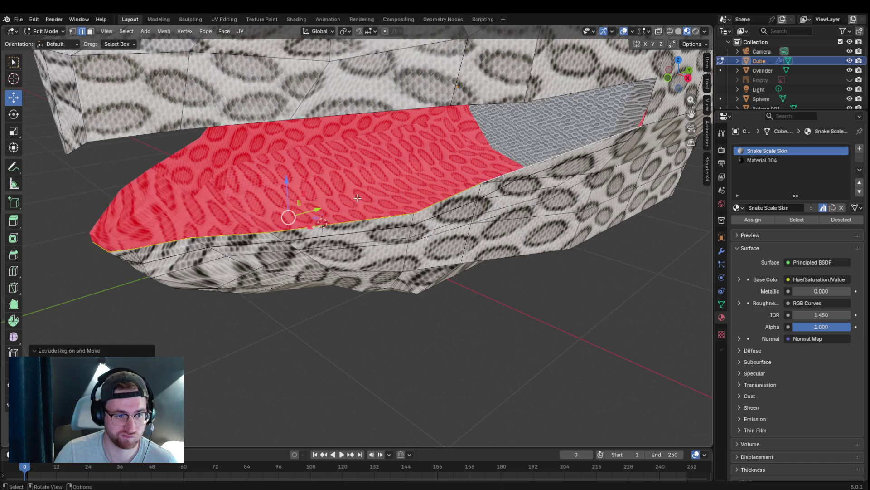
pyautogui.press('s')
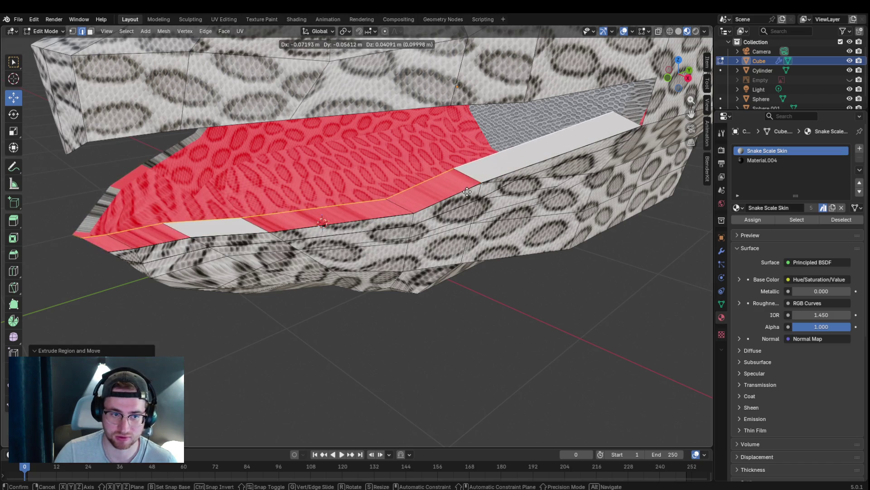
pyautogui.press('Escape')
# Step: Shrink the extruded red mouth faces slightly inward
pyautogui.moveTo(540, 184)
pyautogui.mouseDown(button='middle')
pyautogui.moveTo(503, 190)
pyautogui.moveTo(510, 194)
pyautogui.mouseUp(button='middle')
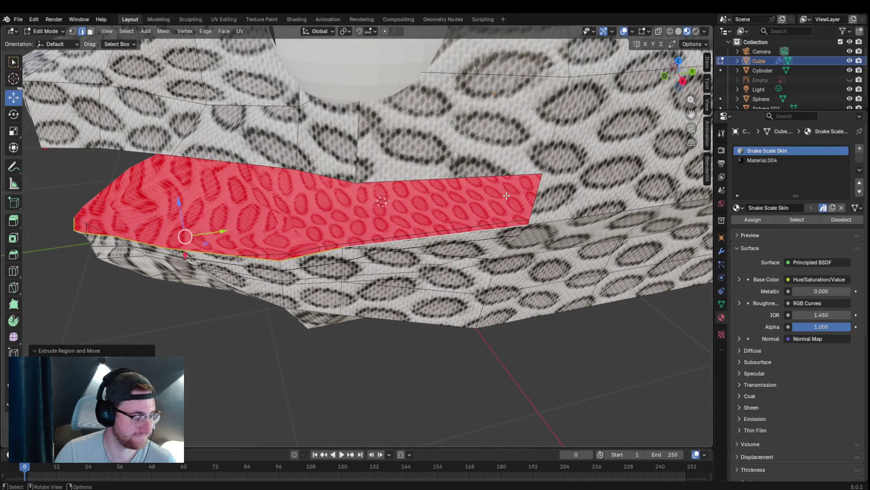
pyautogui.scroll(-3, 504, 195)
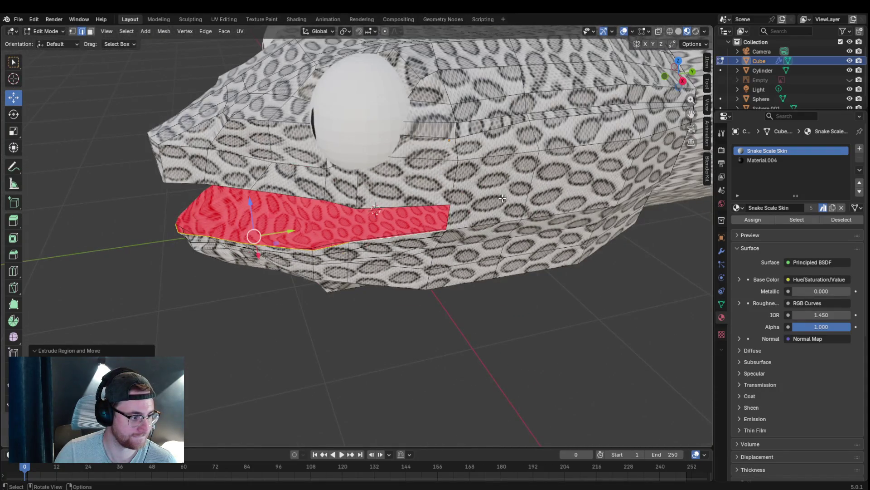
pyautogui.scroll(1, 423, 223)
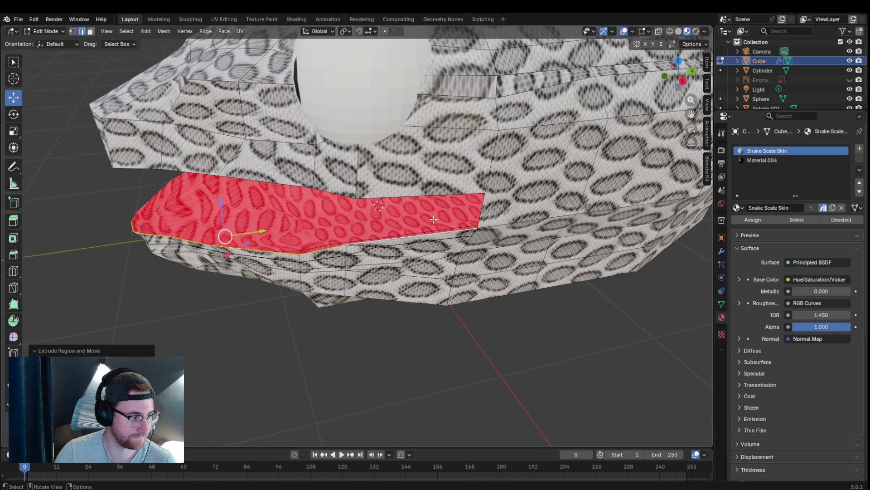
pyautogui.moveTo(454, 219)
pyautogui.mouseDown(button='middle')
pyautogui.moveTo(480, 204)
pyautogui.moveTo(505, 213)
pyautogui.moveTo(481, 232)
pyautogui.moveTo(576, 214)
pyautogui.moveTo(546, 220)
pyautogui.moveTo(558, 228)
pyautogui.mouseUp(button='middle')
pyautogui.press('s')
pyautogui.click(517, 205)
pyautogui.scroll(3, 488, 232)
pyautogui.scroll(2, 489, 231)
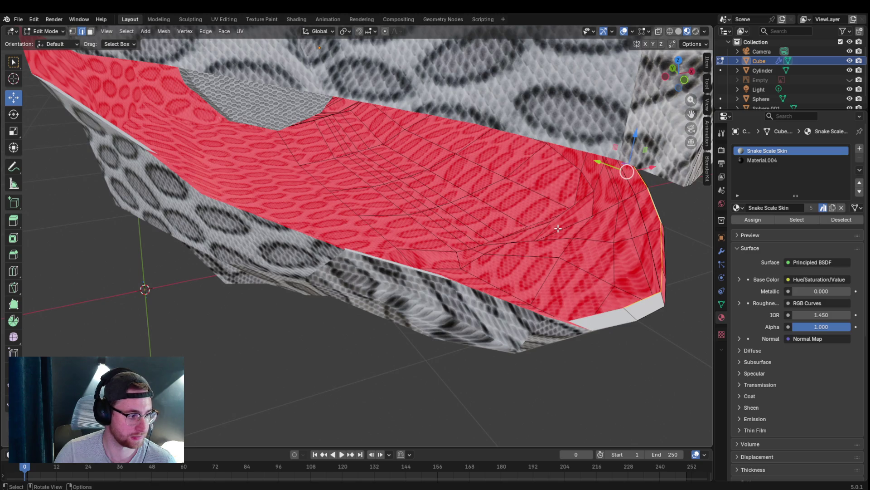
# Step: Scale the lower jaw's inner edge inward and push it down along the global Y axis
pyautogui.press('g')
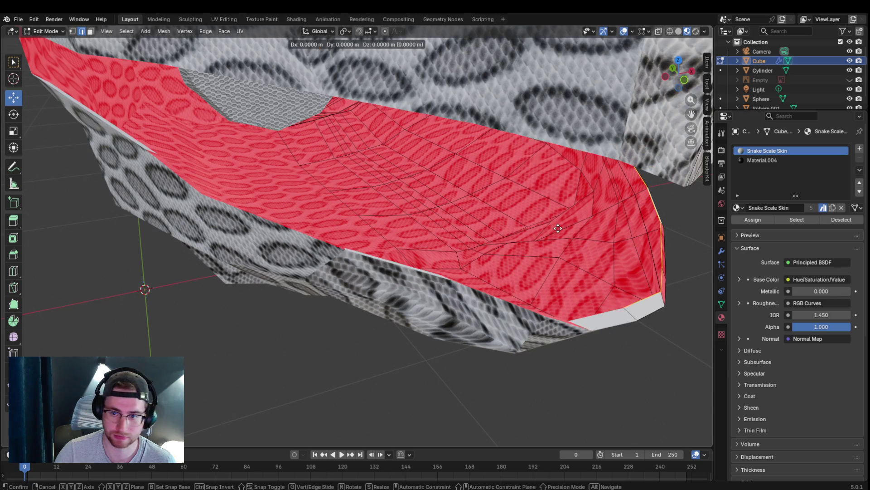
pyautogui.press('s')
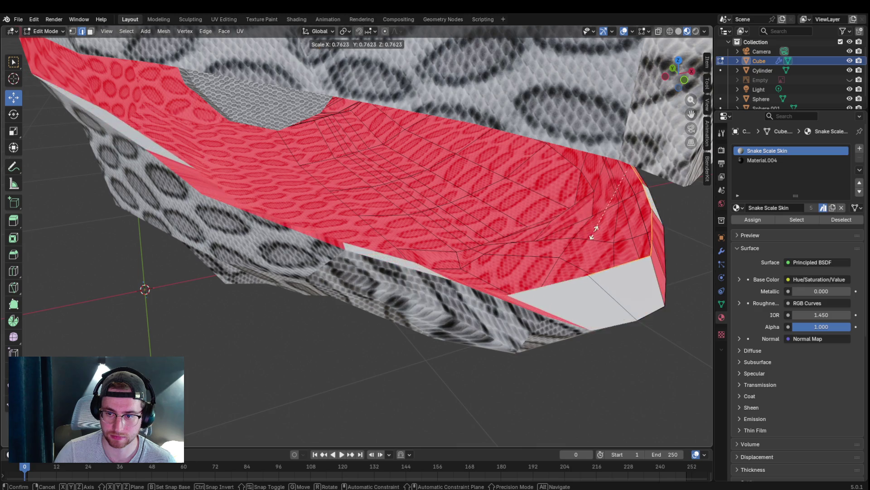
pyautogui.click(605, 191)
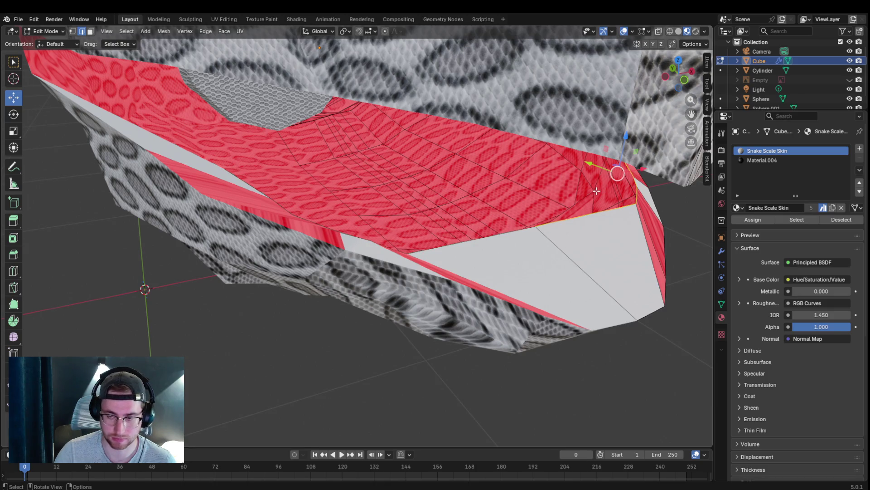
pyautogui.press('g')
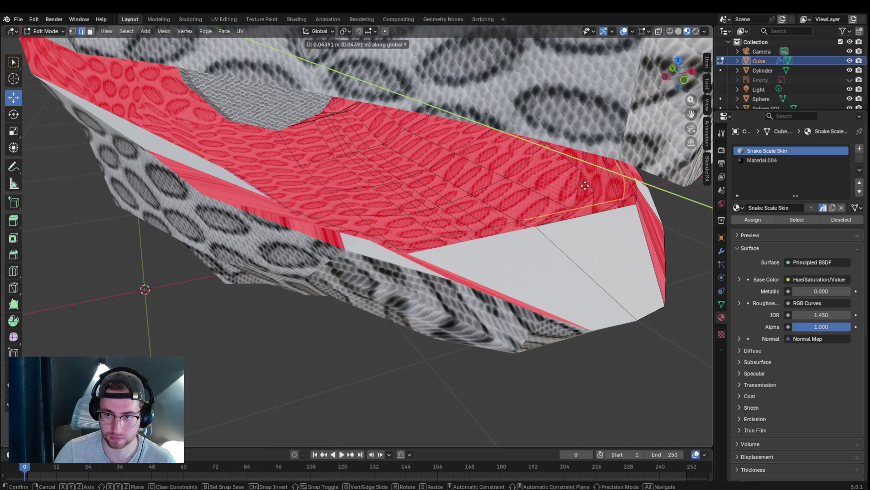
pyautogui.rightClick(555, 174)
pyautogui.moveTo(616, 200); pyautogui.dragTo(513, 204, button='middle')
pyautogui.press('g')
pyautogui.click(494, 198)
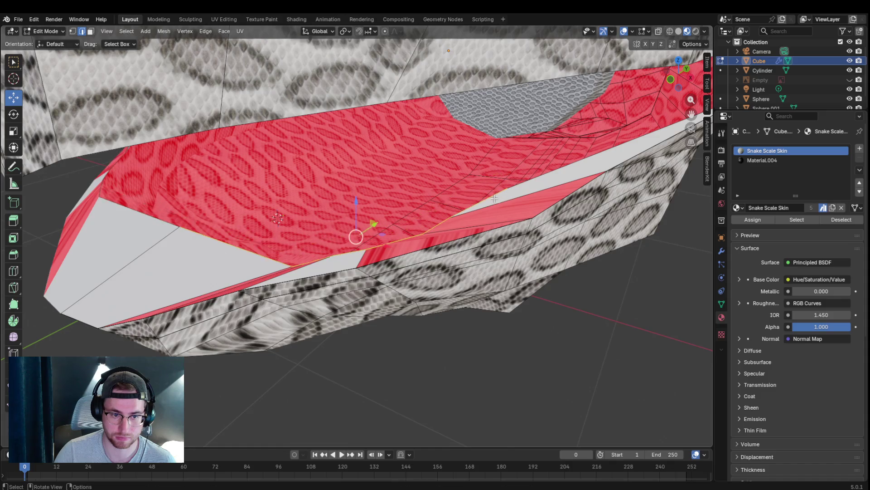
pyautogui.press('g')
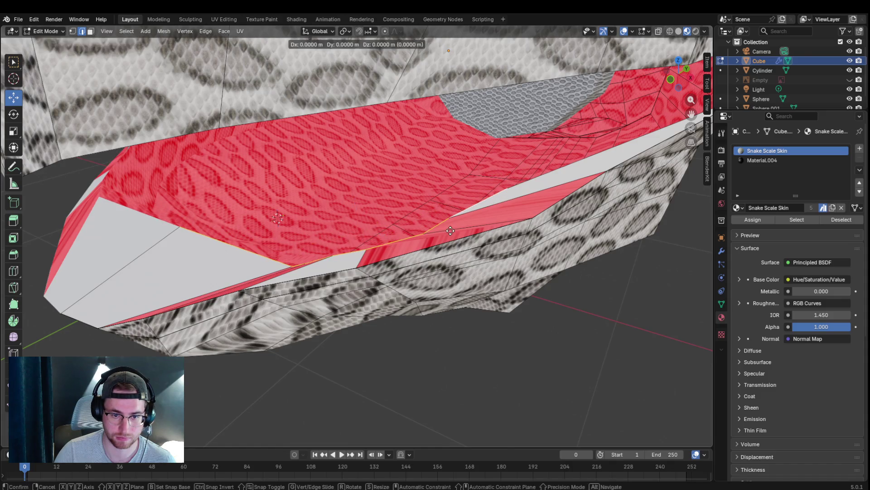
pyautogui.press('y')
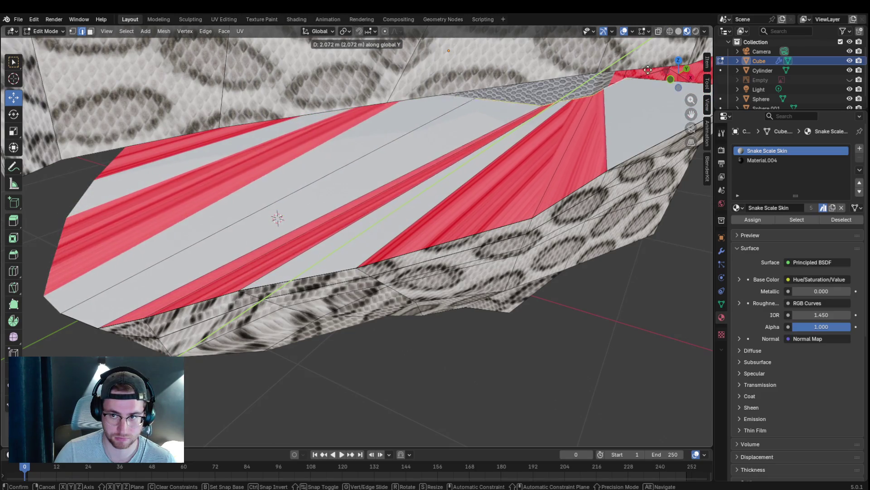
pyautogui.click(543, 151)
# Step: Select the mouth floor faces plus the thin strip and red face, and re-unwrap them
pyautogui.moveTo(542, 151)
pyautogui.mouseDown(button='middle')
pyautogui.moveTo(578, 143)
pyautogui.moveTo(540, 136)
pyautogui.moveTo(566, 132)
pyautogui.moveTo(419, 194)
pyautogui.moveTo(245, 106)
pyautogui.mouseUp(button='middle')
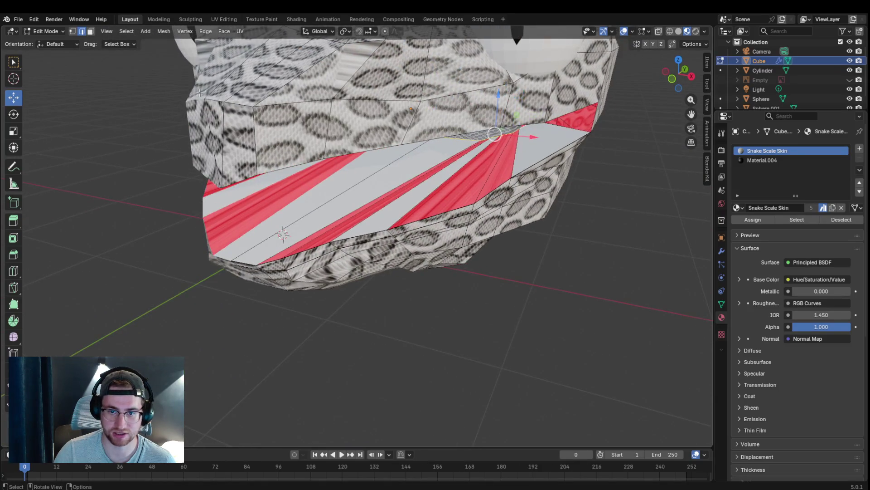
pyautogui.click(92, 31)
pyautogui.click(495, 150)
pyautogui.keyDown('shift'); pyautogui.click(471, 186); pyautogui.keyUp('shift')
pyautogui.keyDown('shift'); pyautogui.click(366, 209); pyautogui.keyUp('shift')
pyautogui.keyDown('shift'); pyautogui.click(361, 208); pyautogui.keyUp('shift')
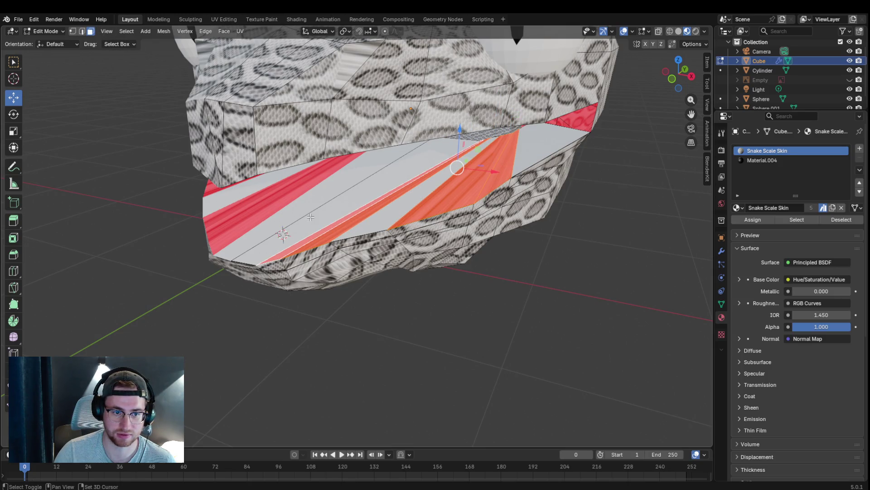
pyautogui.keyDown('shift'); pyautogui.click(563, 124); pyautogui.keyUp('shift')
pyautogui.moveTo(563, 124); pyautogui.dragTo(572, 81, button='middle')
pyautogui.keyDown('shift'); pyautogui.click(572, 81); pyautogui.keyUp('shift')
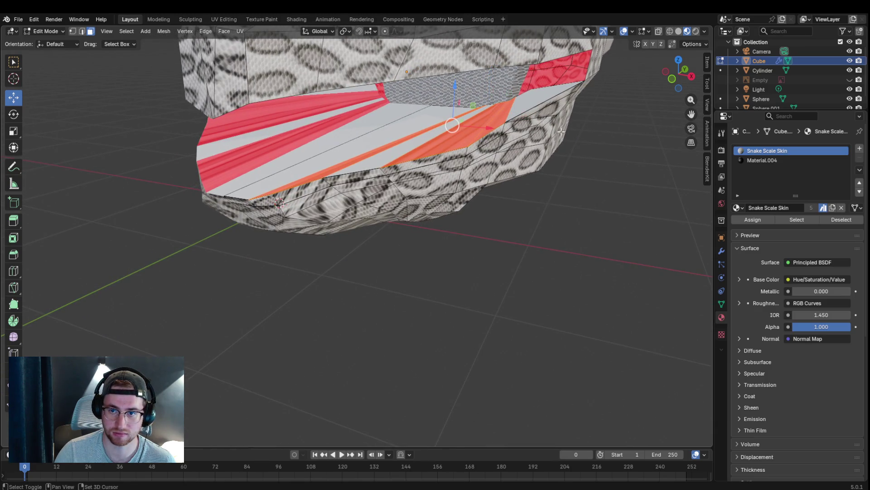
pyautogui.press('u')
pyautogui.click(455, 136)
# Step: Stay in Edit Mode and select an edge along the lower jaw
pyautogui.moveTo(487, 186)
pyautogui.mouseDown(button='middle')
pyautogui.moveTo(528, 224)
pyautogui.moveTo(559, 229)
pyautogui.moveTo(519, 241)
pyautogui.moveTo(549, 210)
pyautogui.moveTo(542, 204)
pyautogui.moveTo(495, 215)
pyautogui.moveTo(544, 208)
pyautogui.moveTo(445, 190)
pyautogui.moveTo(422, 179)
pyautogui.moveTo(402, 150)
pyautogui.moveTo(461, 150)
pyautogui.moveTo(488, 165)
pyautogui.moveTo(455, 172)
pyautogui.mouseUp(button='middle')
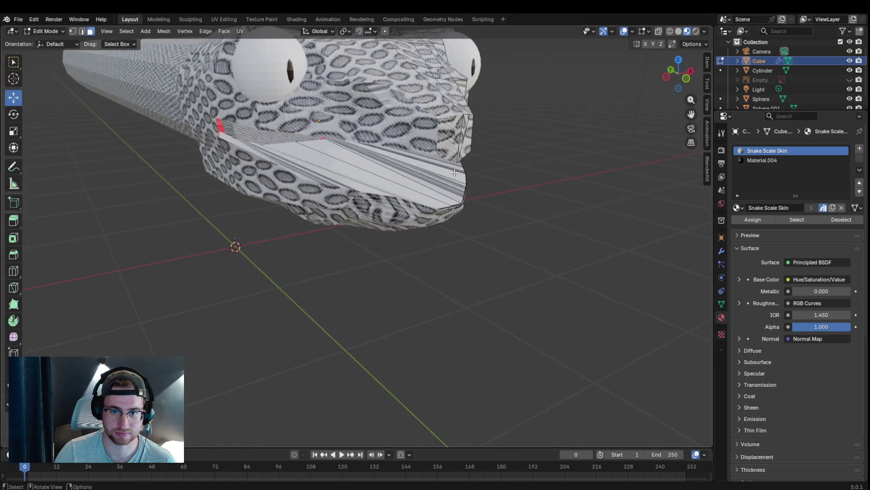
pyautogui.scroll(3, 418, 147)
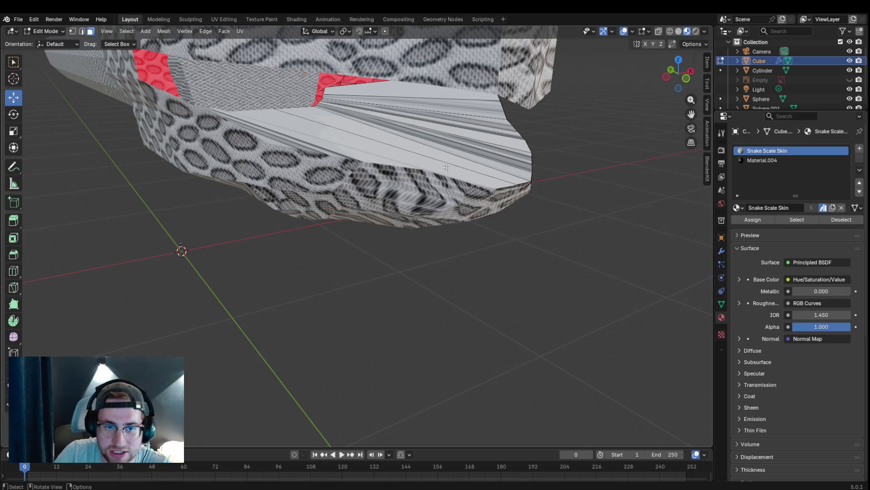
pyautogui.moveTo(453, 130); pyautogui.dragTo(405, 149, button='middle')
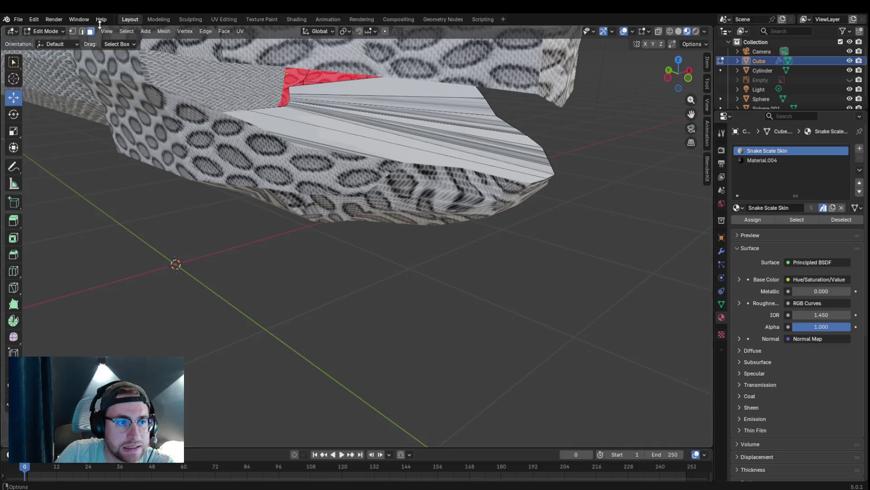
pyautogui.click(46, 31)
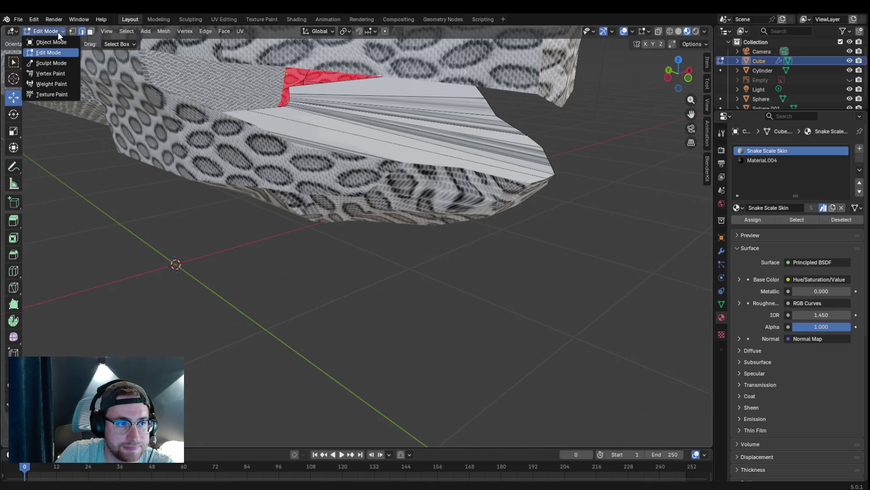
pyautogui.click(55, 52)
pyautogui.moveTo(466, 180); pyautogui.dragTo(330, 131, button='middle')
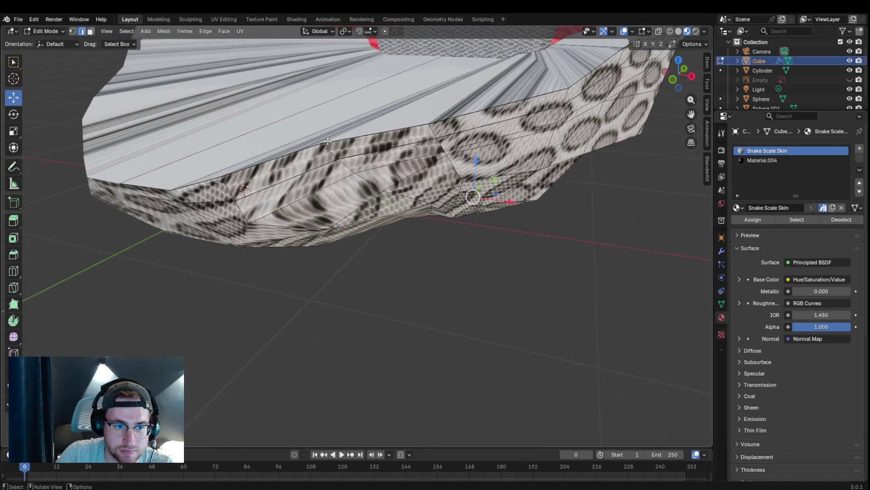
pyautogui.click(227, 182)
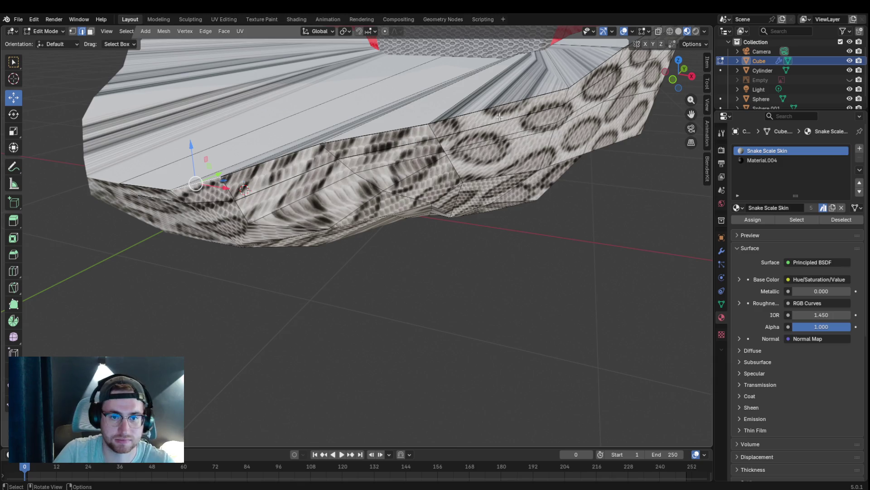
pyautogui.moveTo(507, 146); pyautogui.dragTo(528, 114, button='middle')
# Step: Extrude the mouth's lower edge loop into a thin rim strip
pyautogui.keyDown('alt'); pyautogui.click(535, 129); pyautogui.keyUp('alt')
pyautogui.press('g')
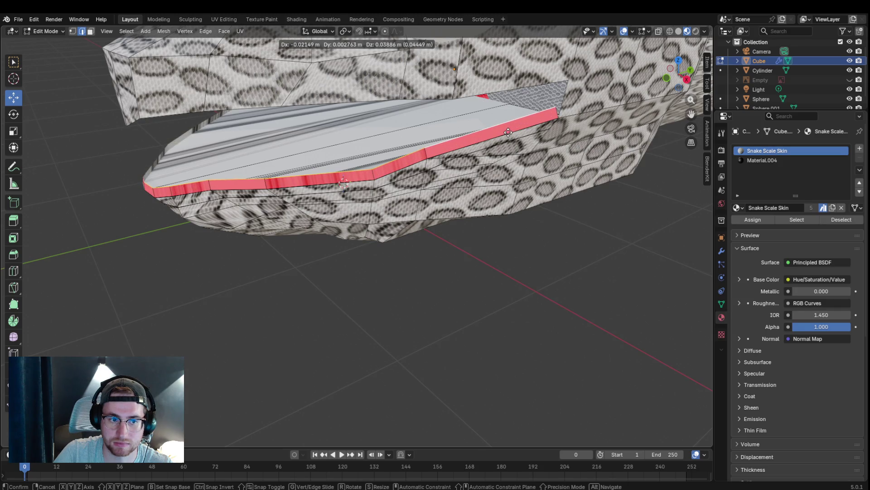
pyautogui.click(509, 133)
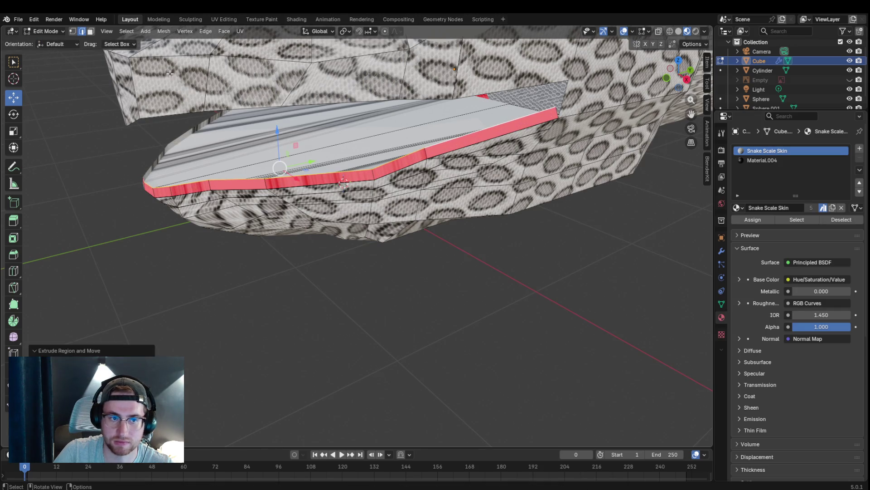
# Step: Select the rim's faces and recalculate their normals to point outside
pyautogui.press('3')
pyautogui.keyDown('shift'); pyautogui.click(517, 131); pyautogui.keyUp('shift')
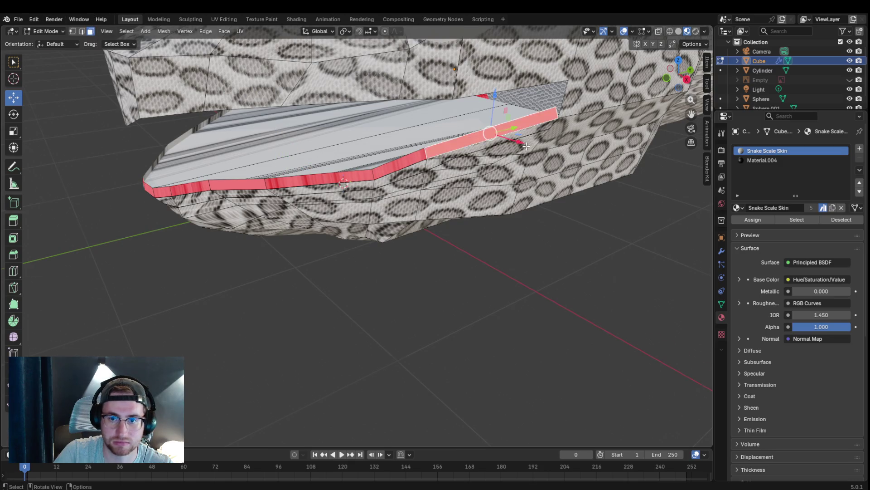
pyautogui.moveTo(526, 147); pyautogui.dragTo(591, 134, button='middle')
pyautogui.keyDown('shift'); pyautogui.click(406, 166); pyautogui.keyUp('shift')
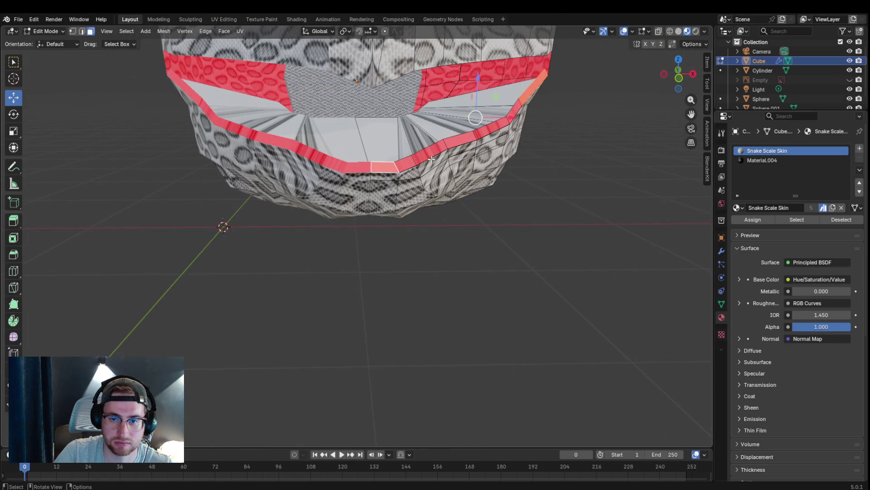
pyautogui.keyDown('ctrl'); pyautogui.click(521, 103); pyautogui.keyUp('ctrl')
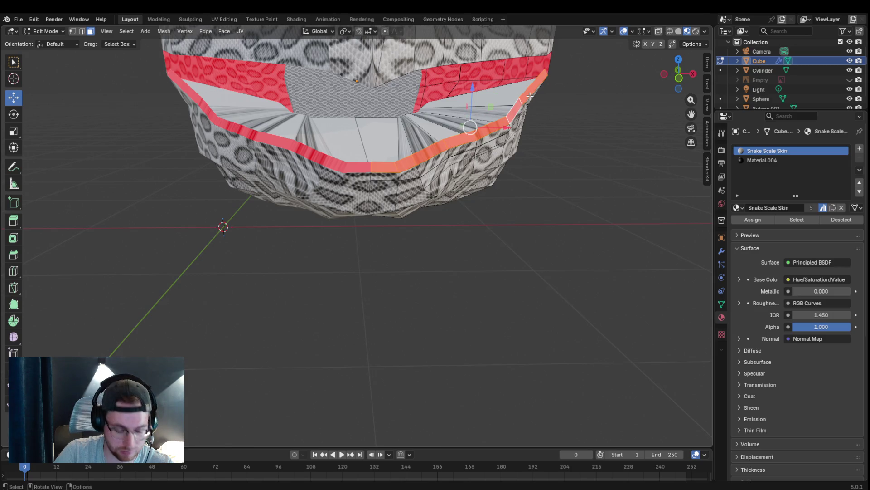
pyautogui.hotkey('alt', 'n')
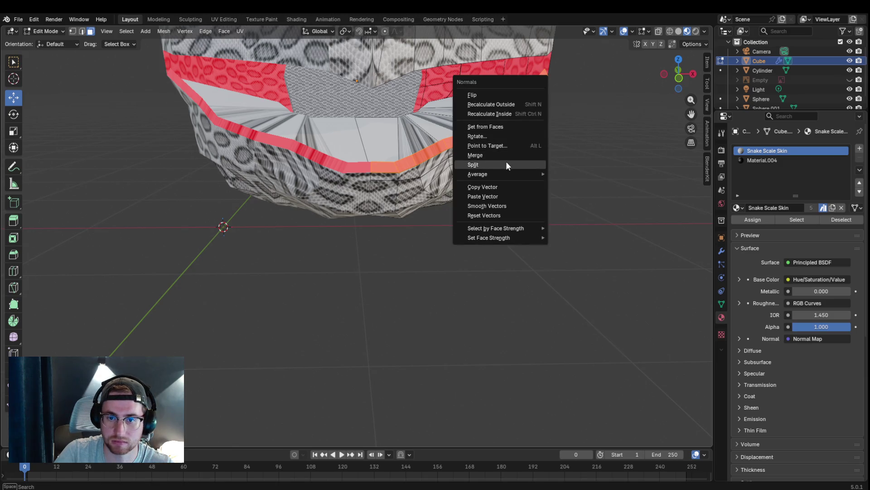
pyautogui.click(493, 104)
pyautogui.moveTo(581, 159)
pyautogui.mouseDown(button='middle')
pyautogui.moveTo(558, 175)
pyautogui.moveTo(576, 161)
pyautogui.moveTo(651, 159)
pyautogui.moveTo(635, 163)
pyautogui.mouseUp(button='middle')
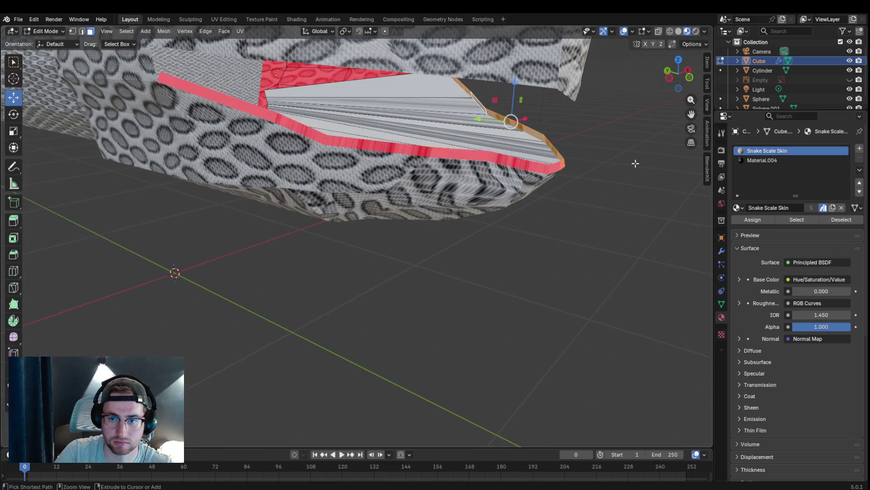
pyautogui.press('2')
pyautogui.moveTo(630, 164)
pyautogui.mouseDown(button='middle')
pyautogui.moveTo(548, 155)
pyautogui.moveTo(563, 235)
pyautogui.moveTo(511, 243)
pyautogui.moveTo(582, 235)
pyautogui.moveTo(489, 225)
pyautogui.moveTo(494, 249)
pyautogui.moveTo(589, 243)
pyautogui.moveTo(573, 266)
pyautogui.moveTo(546, 269)
pyautogui.moveTo(598, 304)
pyautogui.moveTo(534, 285)
pyautogui.moveTo(519, 262)
pyautogui.moveTo(495, 257)
pyautogui.moveTo(479, 230)
pyautogui.moveTo(408, 244)
pyautogui.moveTo(445, 237)
pyautogui.mouseUp(button='middle')
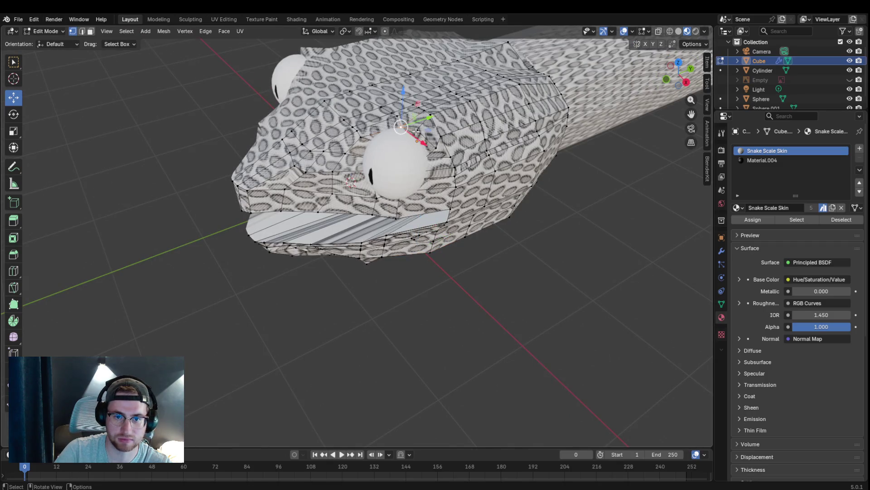
# Step: Move the selected vertex freely to a new position, nudging it slightly upward
pyautogui.press('g')
pyautogui.press('x')
pyautogui.moveTo(410, 130)
pyautogui.keyDown('alt'); pyautogui.mouseDown(button='middle')
pyautogui.moveTo(352, 150)
pyautogui.moveTo(369, 143)
pyautogui.moveTo(408, 80)
pyautogui.mouseUp(button='middle'); pyautogui.keyUp('alt')
pyautogui.click(350, 147)
pyautogui.moveTo(415, 80)
pyautogui.mouseDown()
pyautogui.moveTo(414, 91)
pyautogui.moveTo(431, 95)
pyautogui.moveTo(425, 90)
pyautogui.moveTo(428, 118)
pyautogui.moveTo(446, 123)
pyautogui.moveTo(426, 133)
pyautogui.moveTo(452, 137)
pyautogui.mouseUp()
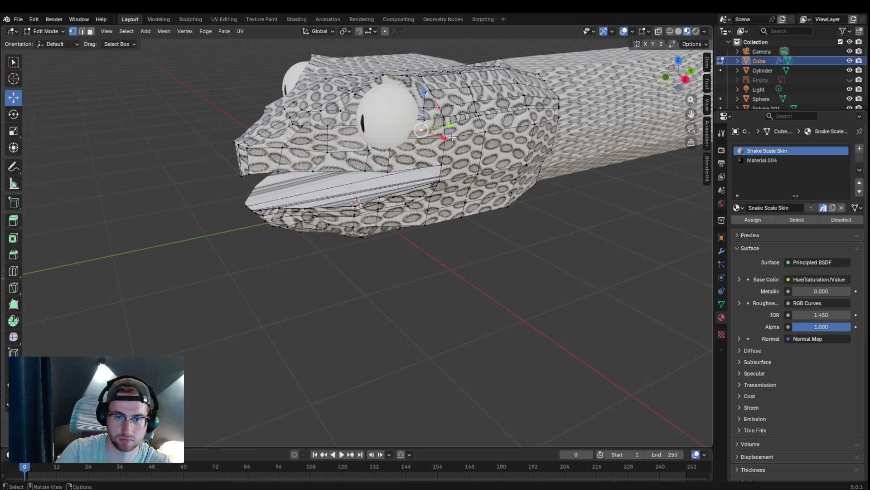
# Step: Shift the vertices near the eye down and left, then reposition the head vertices
pyautogui.moveTo(392, 141); pyautogui.dragTo(391, 152)
pyautogui.moveTo(410, 142)
pyautogui.mouseDown(button='middle')
pyautogui.moveTo(488, 109)
pyautogui.moveTo(489, 134)
pyautogui.moveTo(438, 154)
pyautogui.moveTo(459, 100)
pyautogui.mouseUp(button='middle')
pyautogui.press('g')
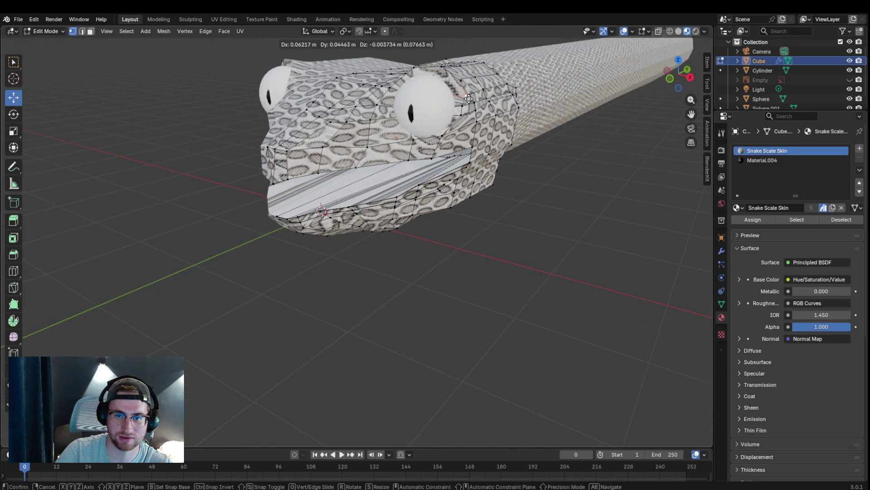
pyautogui.click(462, 99)
pyautogui.moveTo(493, 109)
pyautogui.mouseDown(button='middle')
pyautogui.moveTo(510, 124)
pyautogui.moveTo(622, 113)
pyautogui.moveTo(535, 113)
pyautogui.moveTo(455, 282)
pyautogui.mouseUp(button='middle')
pyautogui.moveTo(404, 243); pyautogui.dragTo(313, 248, button='middle')
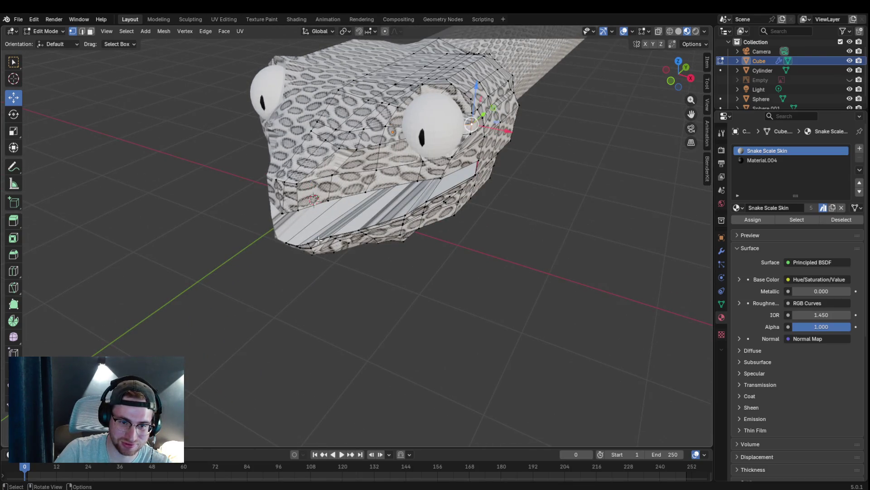
# Step: Move the lip edge vertices and two neighbouring lip vertices beneath the snout
pyautogui.click(331, 199)
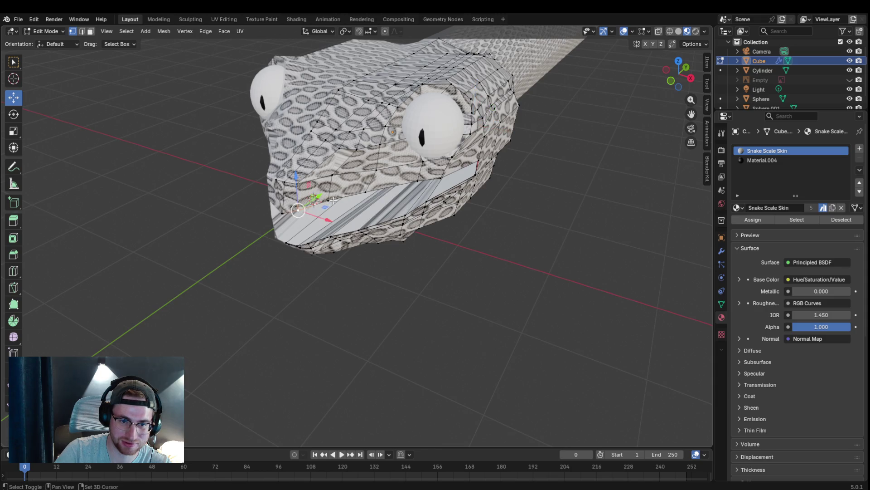
pyautogui.moveTo(399, 195); pyautogui.dragTo(410, 259, button='middle')
pyautogui.press('g')
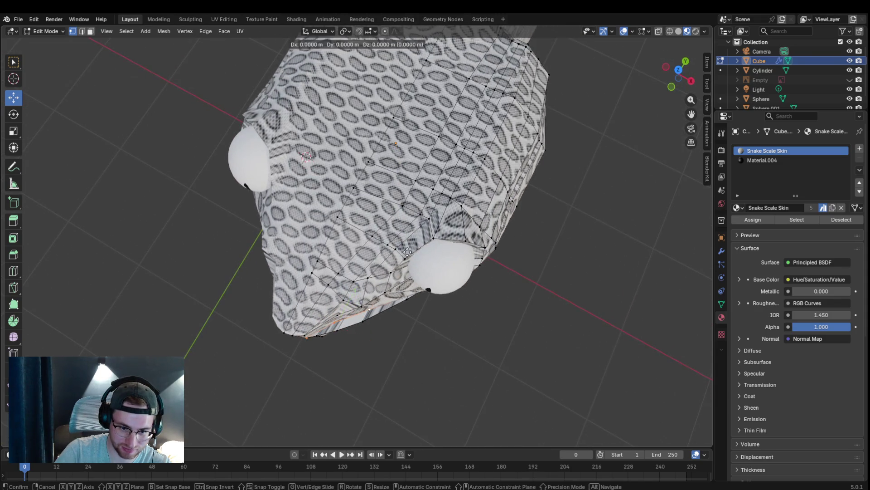
pyautogui.click(392, 295)
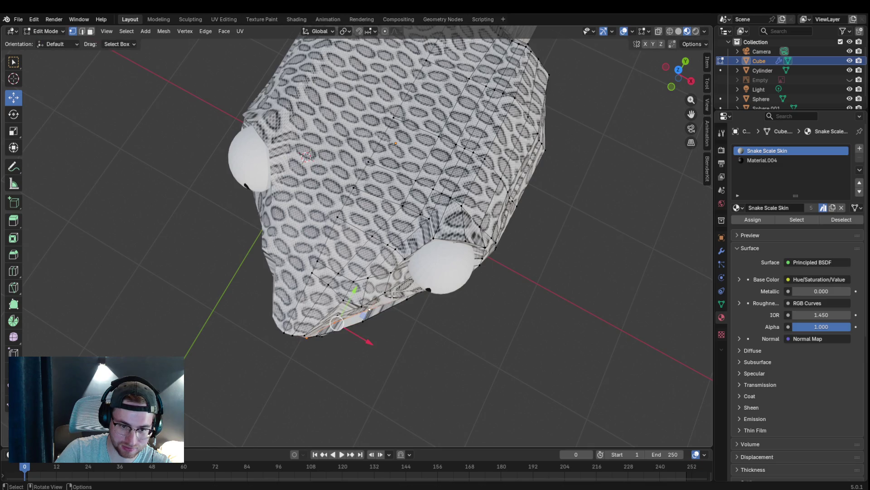
pyautogui.click(338, 323)
pyautogui.press('g')
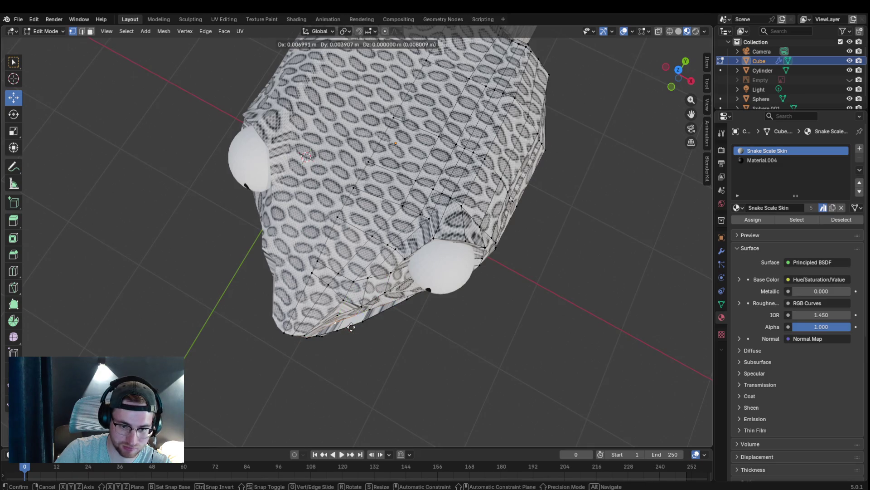
pyautogui.click(361, 333)
pyautogui.click(374, 316)
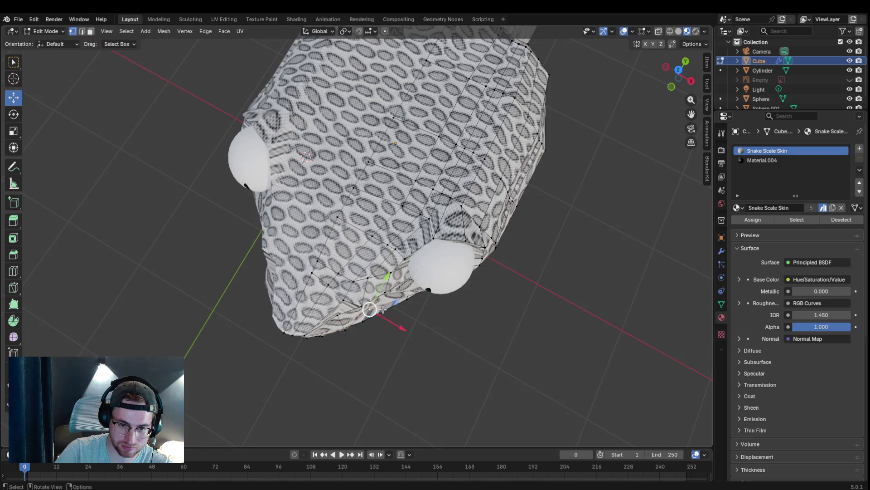
pyautogui.press('g')
pyautogui.click(390, 322)
pyautogui.moveTo(391, 323)
pyautogui.mouseDown(button='middle')
pyautogui.moveTo(437, 303)
pyautogui.moveTo(490, 248)
pyautogui.moveTo(484, 237)
pyautogui.moveTo(441, 236)
pyautogui.moveTo(458, 249)
pyautogui.moveTo(449, 282)
pyautogui.moveTo(453, 274)
pyautogui.mouseUp(button='middle')
# Step: Move the vertex below the right eye and another mouth vertex to refine the jawline
pyautogui.click(433, 254)
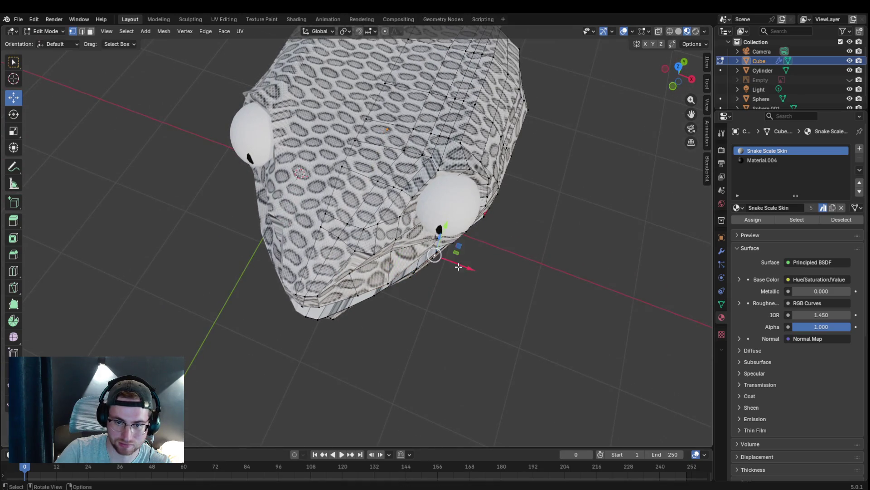
pyautogui.press('g')
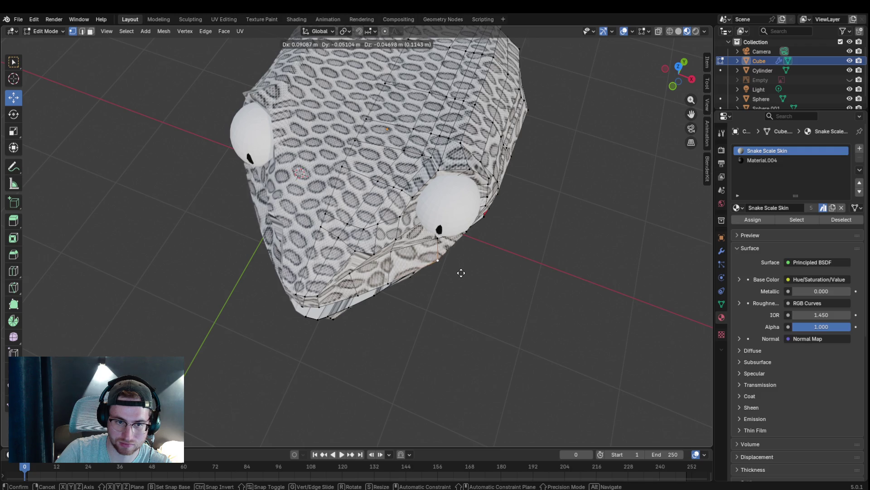
pyautogui.click(459, 268)
pyautogui.moveTo(458, 268)
pyautogui.mouseDown(button='middle')
pyautogui.moveTo(482, 268)
pyautogui.moveTo(491, 219)
pyautogui.moveTo(543, 212)
pyautogui.moveTo(559, 243)
pyautogui.moveTo(397, 344)
pyautogui.mouseUp(button='middle')
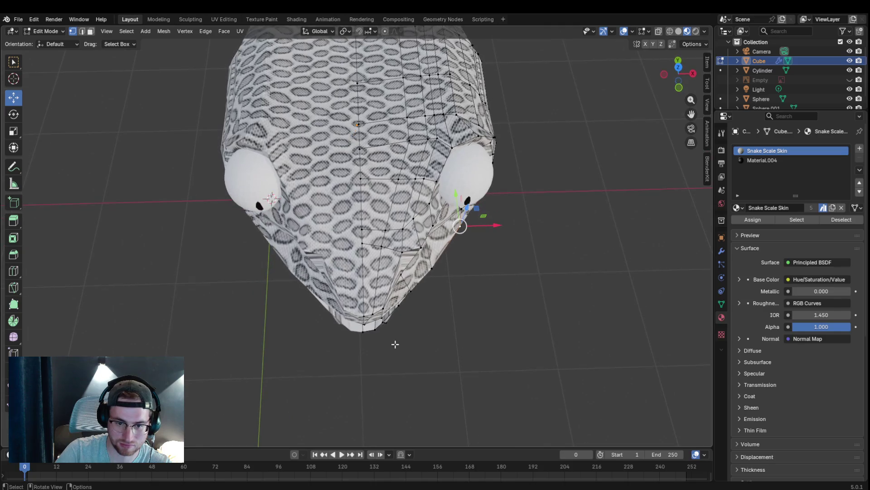
pyautogui.press('g')
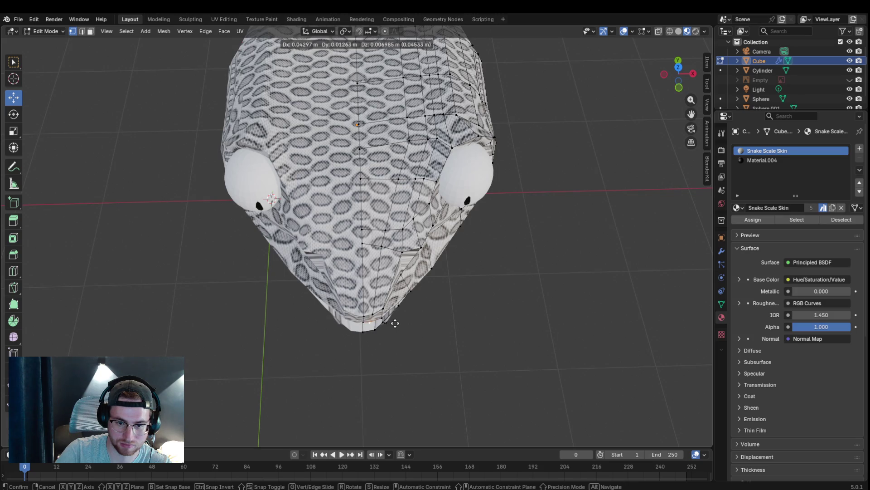
pyautogui.click(397, 322)
pyautogui.moveTo(428, 311)
pyautogui.mouseDown(button='middle')
pyautogui.moveTo(432, 250)
pyautogui.moveTo(353, 257)
pyautogui.moveTo(395, 243)
pyautogui.moveTo(397, 117)
pyautogui.moveTo(401, 125)
pyautogui.moveTo(358, 145)
pyautogui.moveTo(390, 122)
pyautogui.moveTo(332, 134)
pyautogui.moveTo(416, 80)
pyautogui.mouseUp(button='middle')
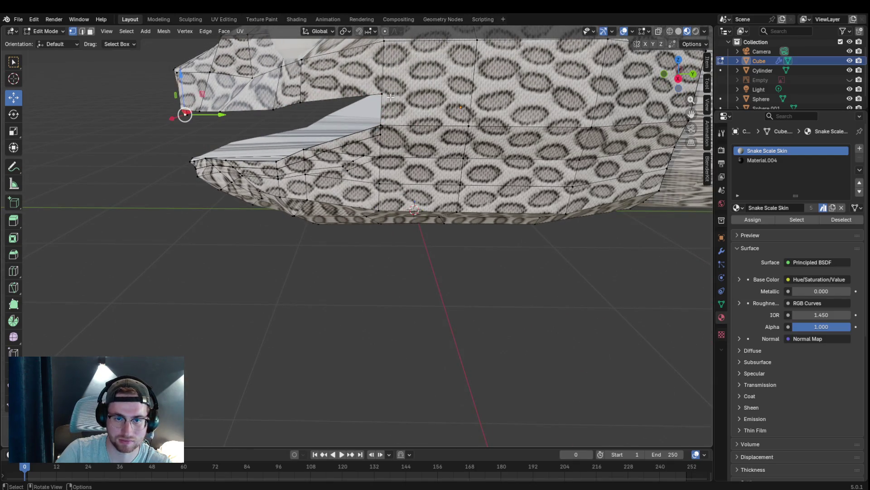
# Step: Knife-cut a new edge across the inside of the mouth and clear the selection
pyautogui.press('k')
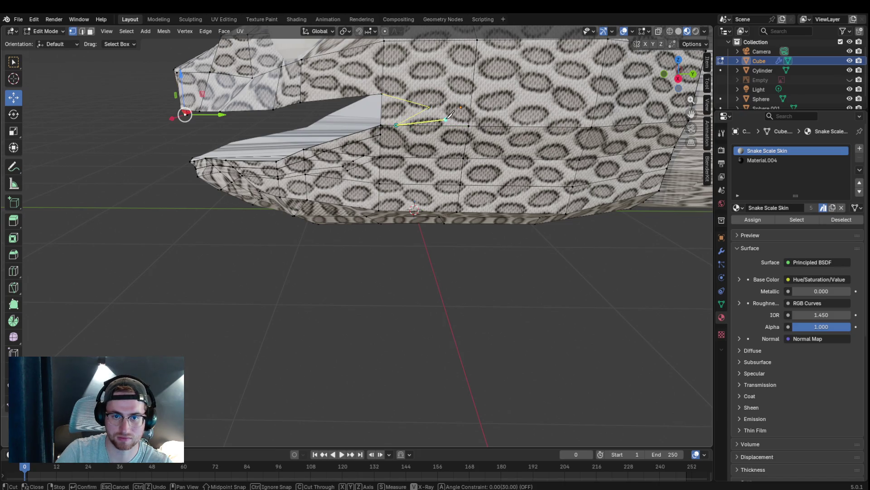
pyautogui.press('Return')
pyautogui.hotkey('alt', 'a')
# Step: Inspect the head from low front and three-quarter views, then return to Object Mode
pyautogui.moveTo(447, 166); pyautogui.dragTo(584, 200, button='middle')
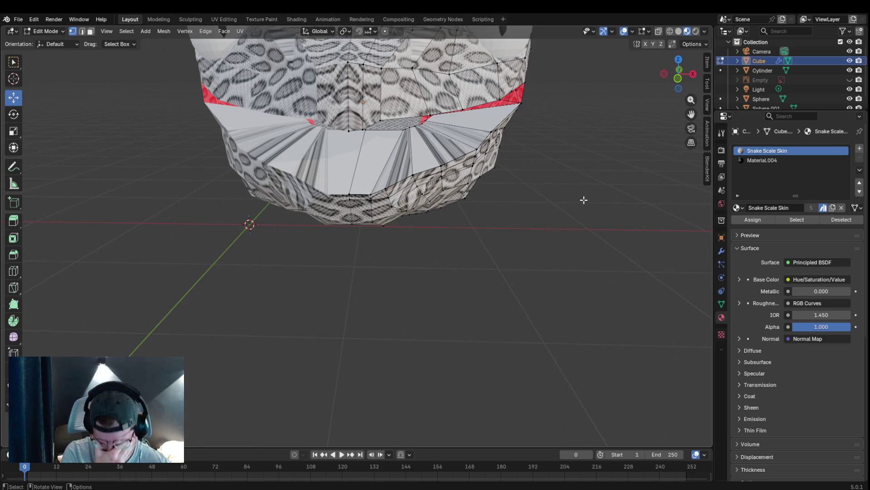
pyautogui.moveTo(584, 200)
pyautogui.mouseDown(button='middle')
pyautogui.moveTo(498, 219)
pyautogui.moveTo(409, 301)
pyautogui.moveTo(349, 290)
pyautogui.mouseUp(button='middle')
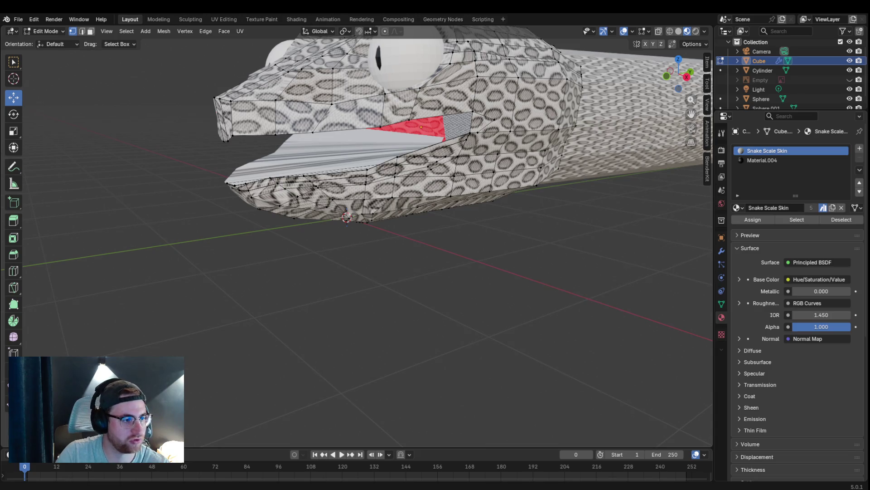
pyautogui.rightClick(212, 277)
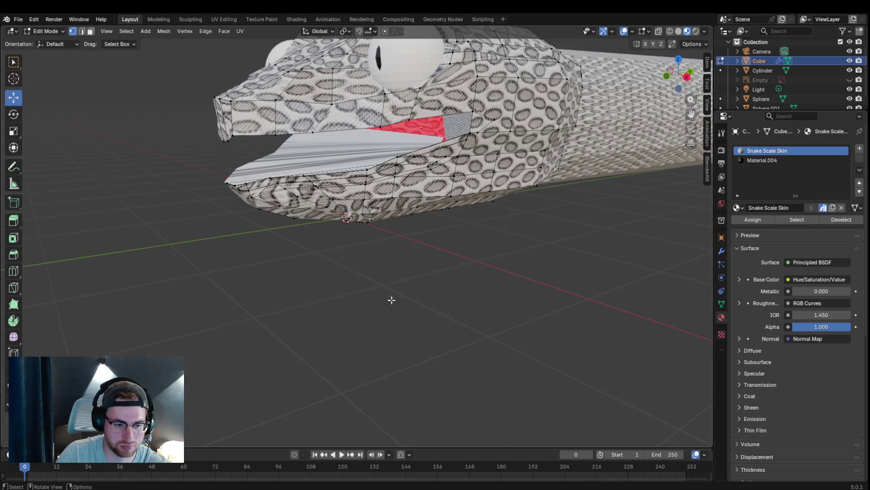
pyautogui.click(37, 31)
# Step: In Object Mode, add a cone, rotate it point-down and scale it smaller
pyautogui.click(37, 39)
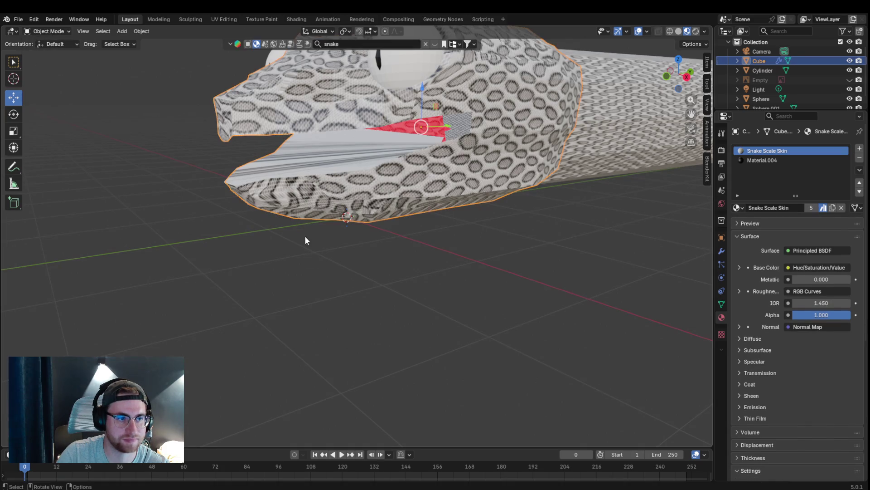
pyautogui.click(330, 290)
pyautogui.hotkey('shift', 'a')
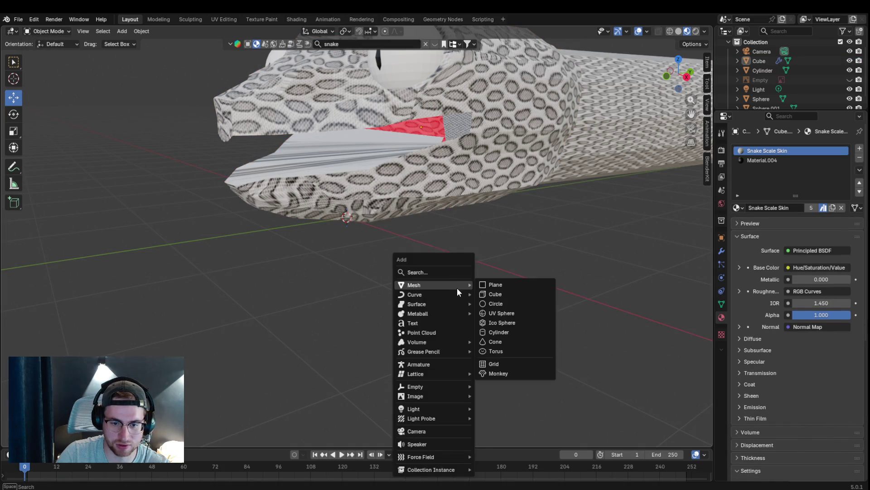
pyautogui.click(512, 342)
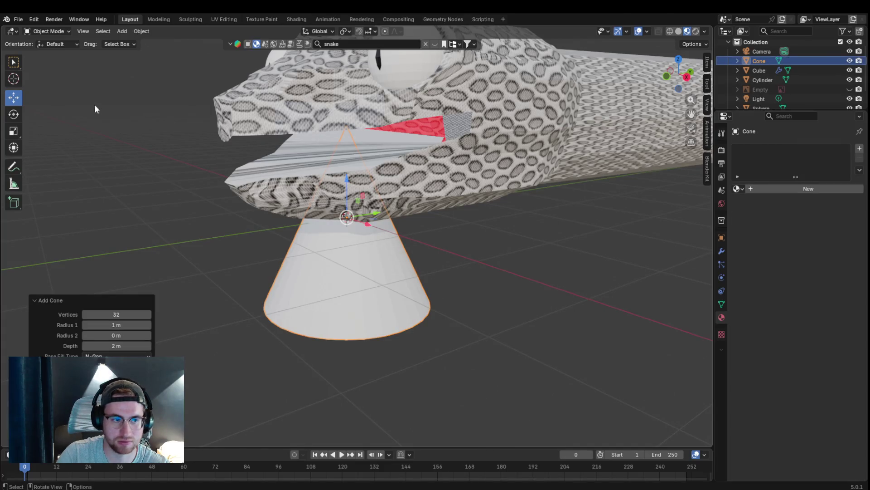
pyautogui.click(17, 113)
pyautogui.moveTo(367, 207)
pyautogui.mouseDown()
pyautogui.moveTo(379, 258)
pyautogui.moveTo(375, 322)
pyautogui.moveTo(277, 325)
pyautogui.moveTo(184, 314)
pyautogui.moveTo(248, 309)
pyautogui.mouseUp()
pyautogui.press('s')
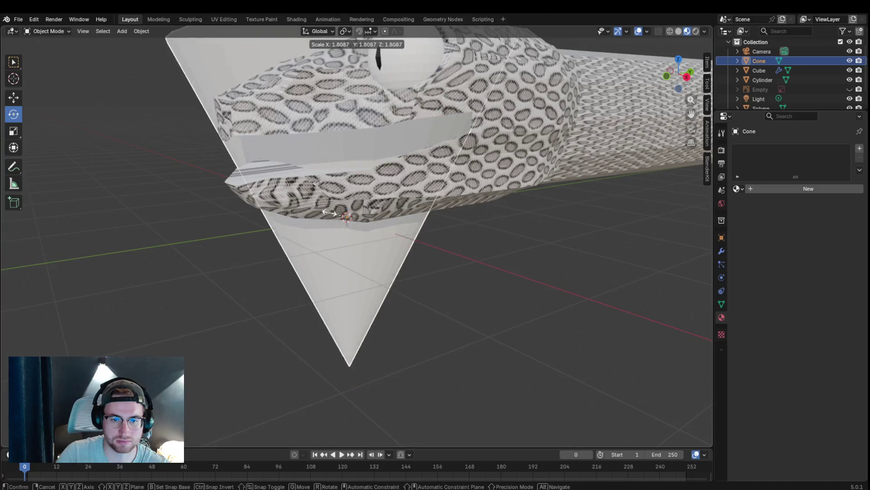
pyautogui.click(375, 190)
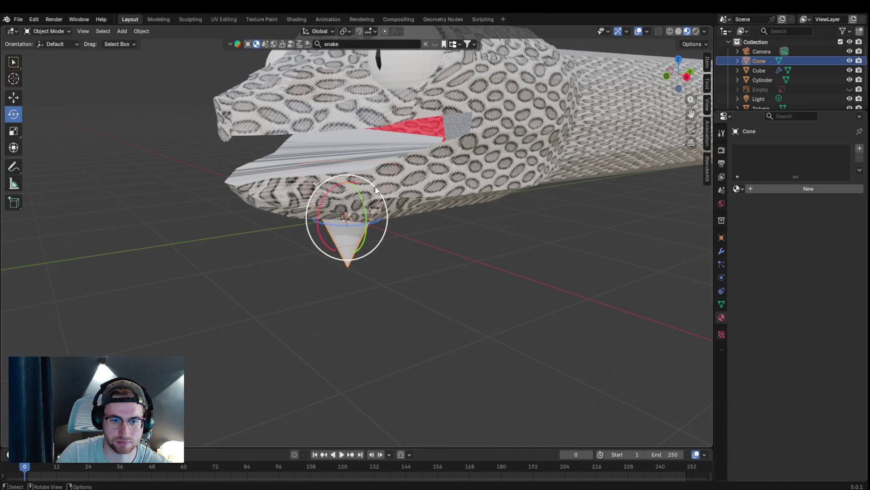
# Step: Move the cone up into the head's centre along Y and shrink it to fang size
pyautogui.click(17, 99)
pyautogui.moveTo(347, 193); pyautogui.dragTo(349, 136)
pyautogui.moveTo(349, 136); pyautogui.dragTo(392, 166, button='middle')
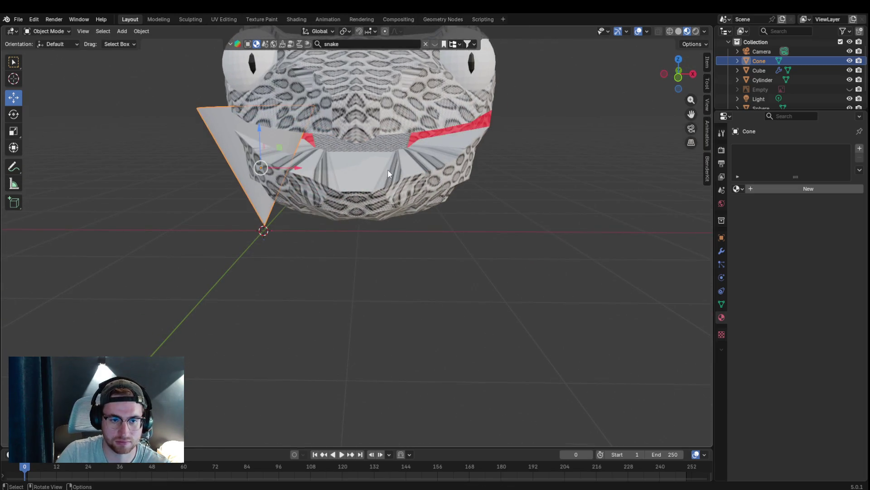
pyautogui.moveTo(300, 171); pyautogui.dragTo(447, 179)
pyautogui.moveTo(429, 168)
pyautogui.mouseDown(button='middle')
pyautogui.moveTo(401, 203)
pyautogui.moveTo(482, 207)
pyautogui.mouseUp(button='middle')
pyautogui.press('g')
pyautogui.press('y')
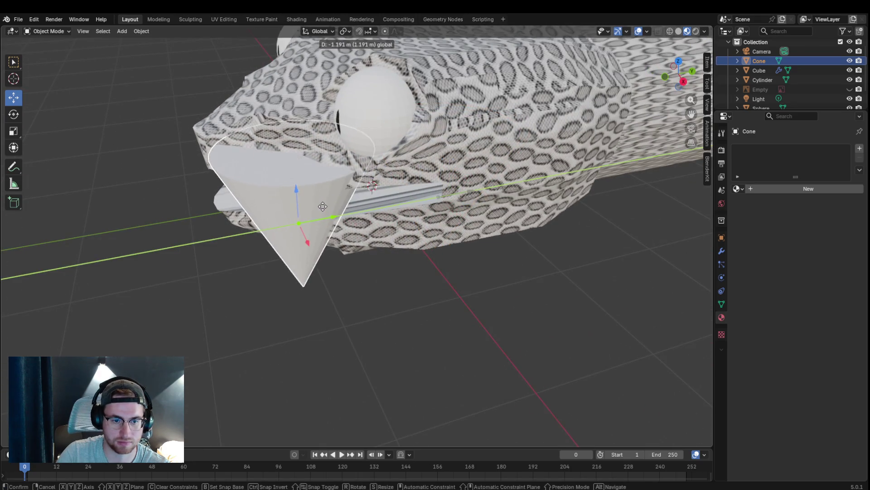
pyautogui.click(323, 207)
pyautogui.press('s')
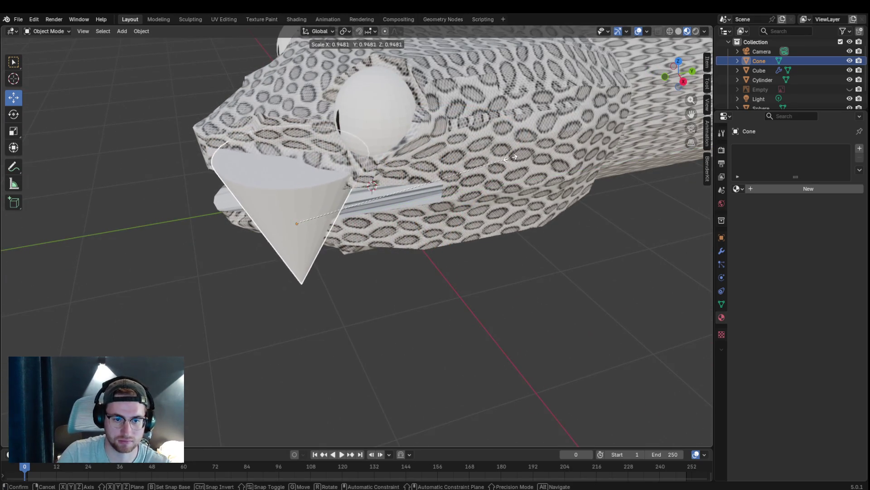
pyautogui.click(401, 195)
# Step: Raise the cone into the upper jaw and shift it left across the mouth
pyautogui.moveTo(387, 210)
pyautogui.mouseDown(button='middle')
pyautogui.moveTo(445, 186)
pyautogui.moveTo(401, 132)
pyautogui.mouseUp(button='middle')
pyautogui.moveTo(413, 136); pyautogui.dragTo(413, 107)
pyautogui.moveTo(447, 107); pyautogui.dragTo(399, 145, button='middle')
pyautogui.moveTo(336, 200); pyautogui.dragTo(308, 206)
pyautogui.moveTo(318, 207); pyautogui.dragTo(415, 207, button='middle')
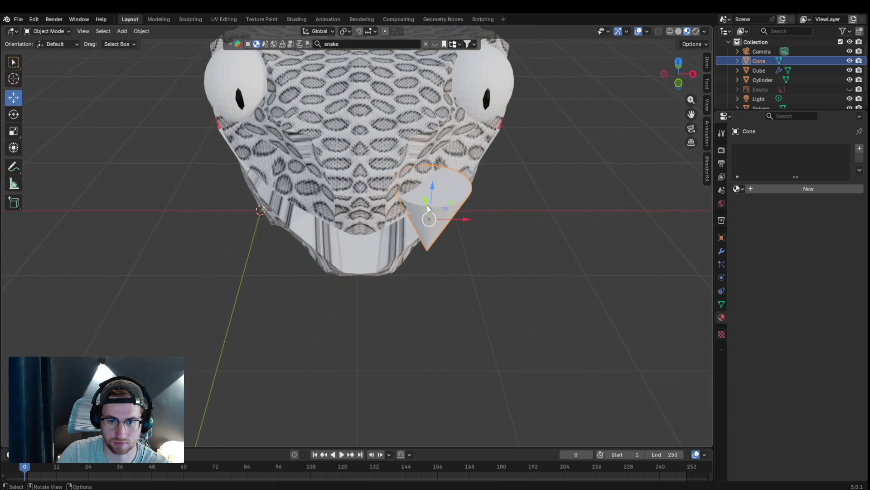
pyautogui.moveTo(455, 220)
pyautogui.mouseDown()
pyautogui.moveTo(427, 224)
pyautogui.moveTo(403, 195)
pyautogui.mouseUp()
pyautogui.press('y')
pyautogui.moveTo(455, 203)
pyautogui.mouseDown(button='middle')
pyautogui.moveTo(402, 233)
pyautogui.moveTo(294, 223)
pyautogui.mouseUp(button='middle')
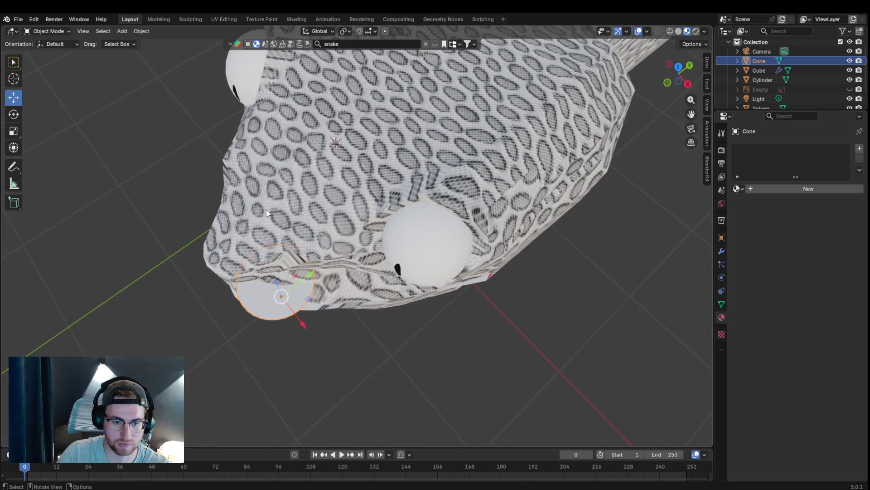
# Step: Select the snake head, view its mesh in Edit Mode, then return to Object Mode
pyautogui.click(318, 214)
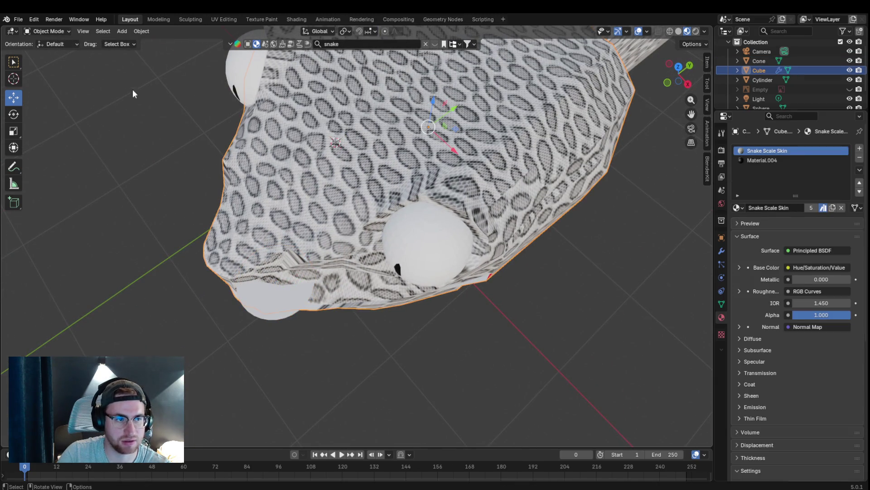
pyautogui.click(47, 31)
pyautogui.click(41, 53)
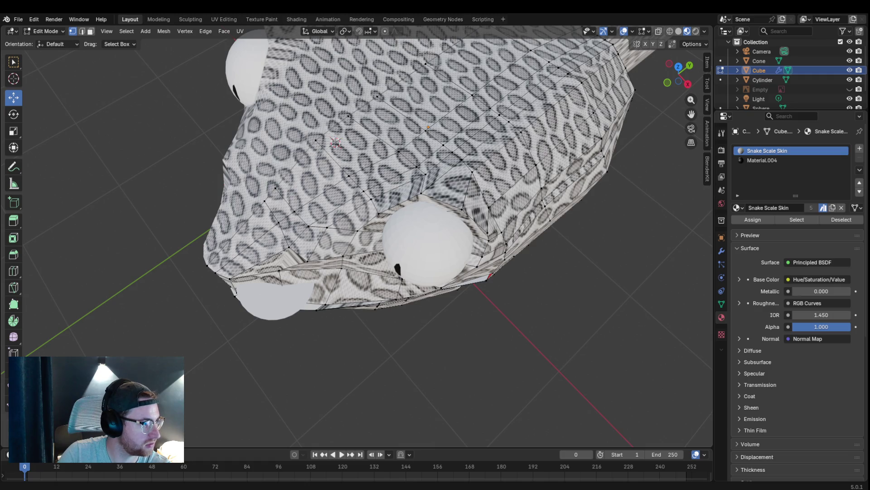
pyautogui.moveTo(290, 213); pyautogui.dragTo(321, 174, button='middle')
pyautogui.click(45, 31)
pyautogui.click(45, 31)
pyautogui.click(45, 31)
pyautogui.click(51, 42)
# Step: Slide the fang along the head, shrink it slightly and adjust its height on Z
pyautogui.click(350, 206)
pyautogui.moveTo(350, 207)
pyautogui.mouseDown(button='middle')
pyautogui.moveTo(352, 224)
pyautogui.moveTo(279, 195)
pyautogui.mouseUp(button='middle')
pyautogui.moveTo(271, 189); pyautogui.dragTo(315, 187)
pyautogui.moveTo(315, 187)
pyautogui.mouseDown(button='middle')
pyautogui.moveTo(421, 156)
pyautogui.moveTo(422, 187)
pyautogui.mouseUp(button='middle')
pyautogui.press('s')
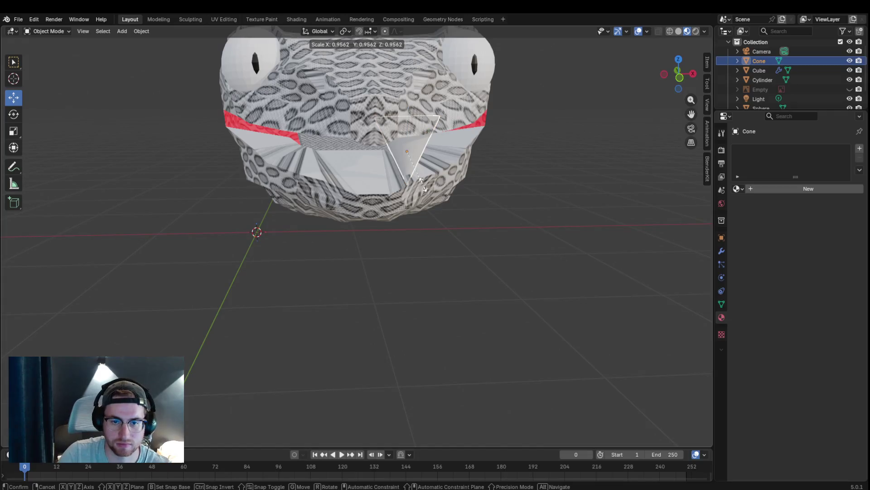
pyautogui.click(414, 172)
pyautogui.press('g')
pyautogui.press('z')
pyautogui.click(417, 136)
# Step: Nudge the fang along Y, zoom in close, and enter Edit Mode on it
pyautogui.moveTo(423, 140)
pyautogui.mouseDown(button='middle')
pyautogui.moveTo(433, 154)
pyautogui.moveTo(369, 135)
pyautogui.mouseUp(button='middle')
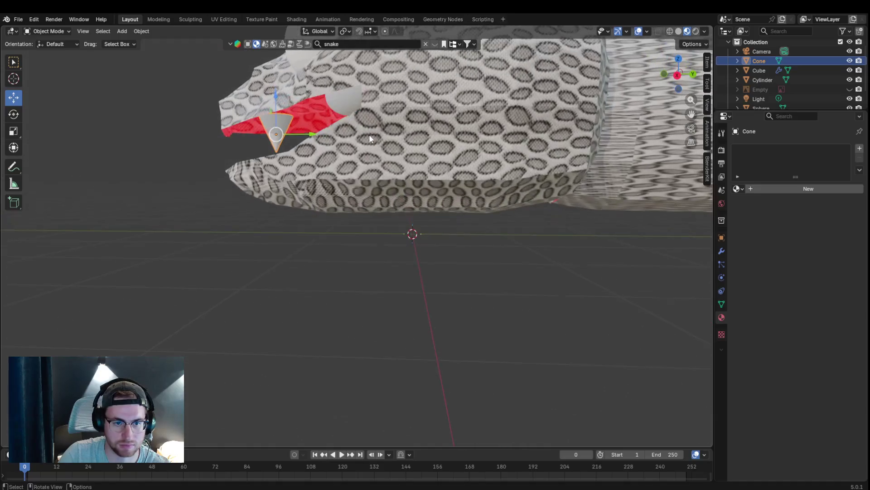
pyautogui.press('g')
pyautogui.press('y')
pyautogui.click(276, 138)
pyautogui.moveTo(276, 138)
pyautogui.mouseDown(button='middle')
pyautogui.moveTo(329, 163)
pyautogui.moveTo(399, 173)
pyautogui.moveTo(403, 141)
pyautogui.moveTo(306, 109)
pyautogui.moveTo(552, 132)
pyautogui.mouseUp(button='middle')
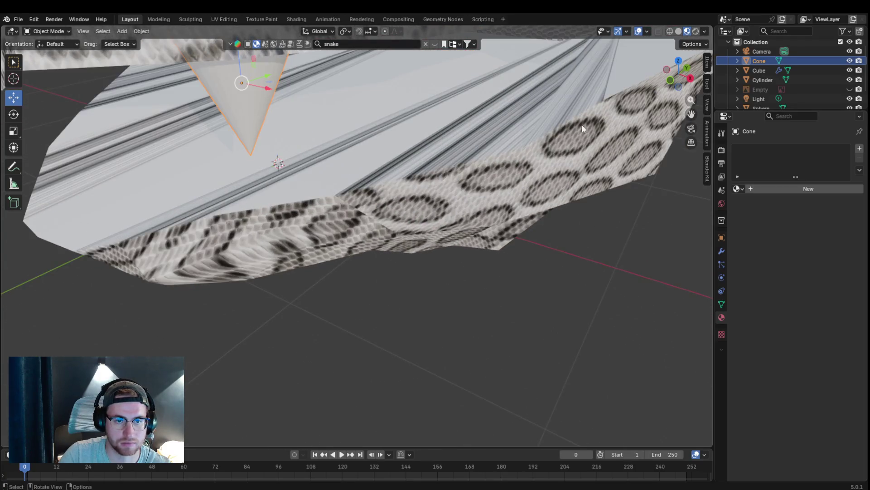
pyautogui.moveTo(693, 114)
pyautogui.mouseDown()
pyautogui.moveTo(753, 204)
pyautogui.moveTo(862, 309)
pyautogui.mouseUp()
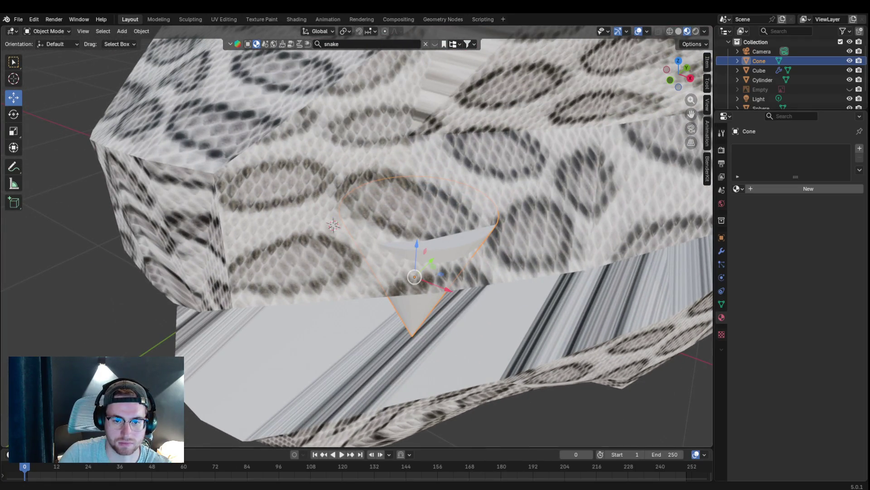
pyautogui.click(68, 32)
pyautogui.click(50, 53)
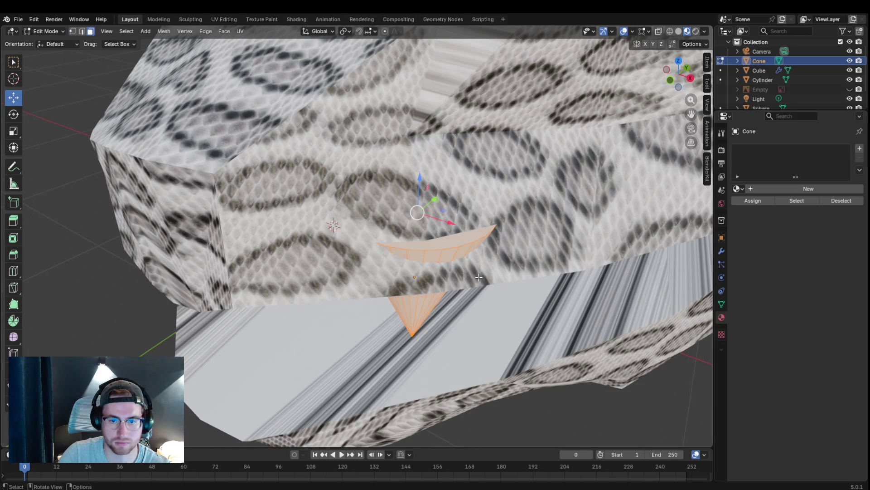
# Step: Shrink the selected fang faces, then select the whole fang mesh in vertex mode
pyautogui.press('s')
pyautogui.click(458, 240)
pyautogui.moveTo(457, 241)
pyautogui.mouseDown(button='middle')
pyautogui.moveTo(455, 213)
pyautogui.moveTo(458, 235)
pyautogui.moveTo(417, 204)
pyautogui.moveTo(367, 200)
pyautogui.mouseUp(button='middle')
pyautogui.hotkey('ctrl', 'r')
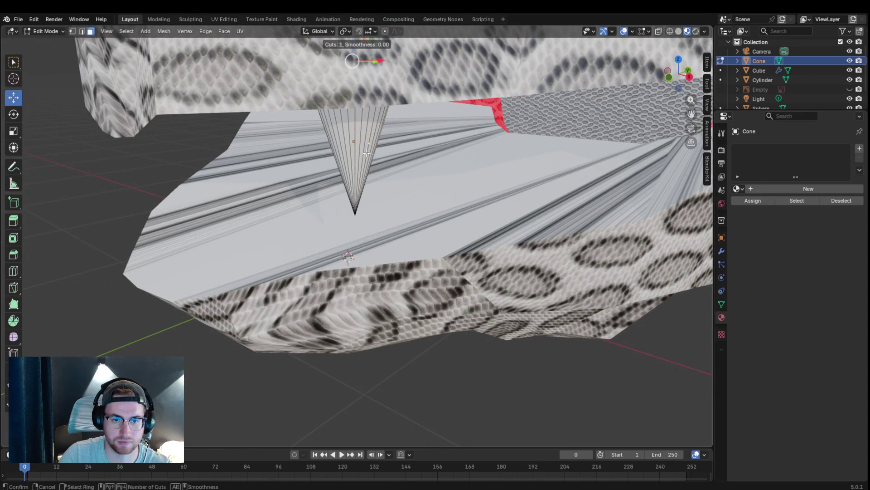
pyautogui.press('Escape')
pyautogui.press('1')
pyautogui.press('a')
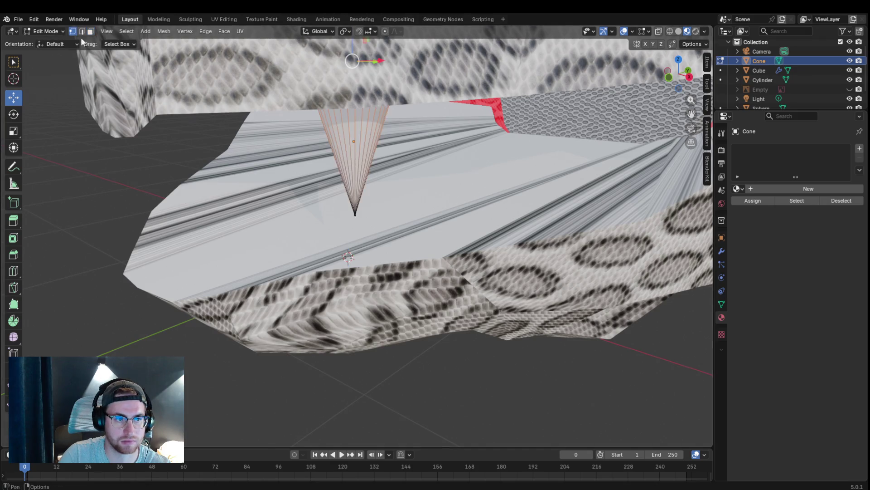
pyautogui.hotkey('ctrl', 'r')
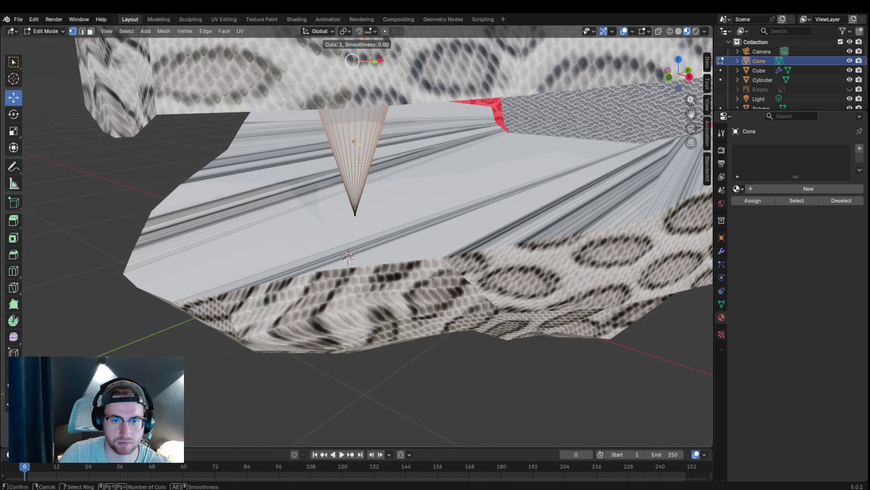
pyautogui.press('Escape')
# Step: Switch to edge select, zoom onto the cone, and start the Knife tool with K
pyautogui.moveTo(345, 161); pyautogui.dragTo(327, 164, button='middle')
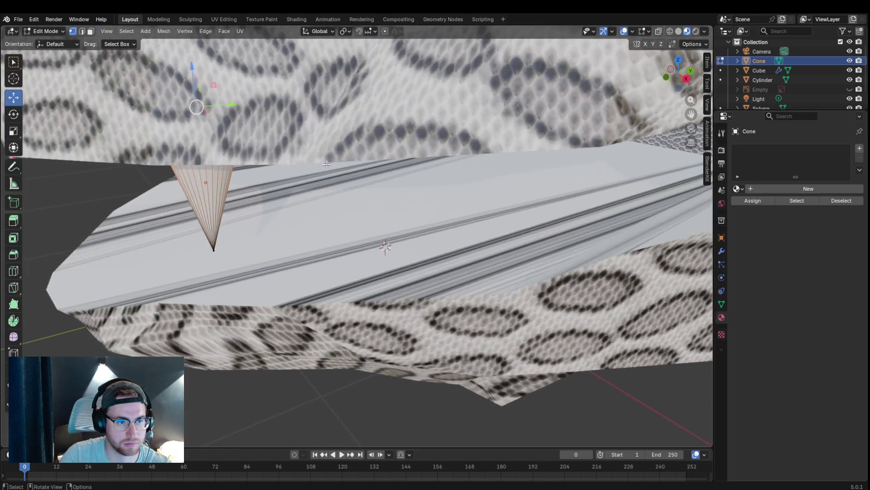
pyautogui.click(81, 31)
pyautogui.hotkey('alt', 'a')
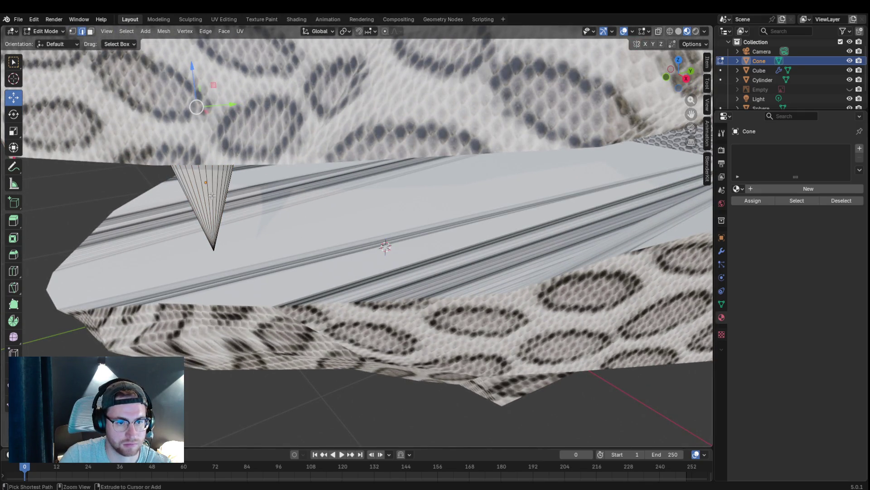
pyautogui.hotkey('ctrl', 'r')
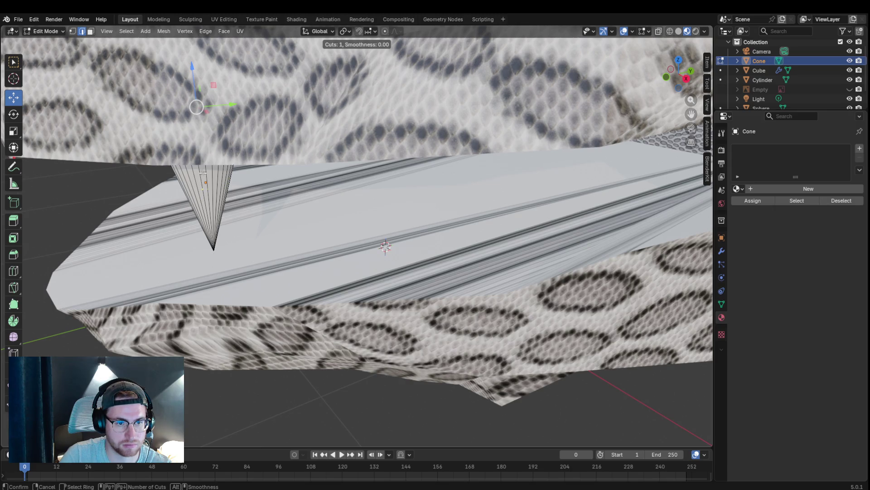
pyautogui.press('Escape')
pyautogui.scroll(5, 249, 170)
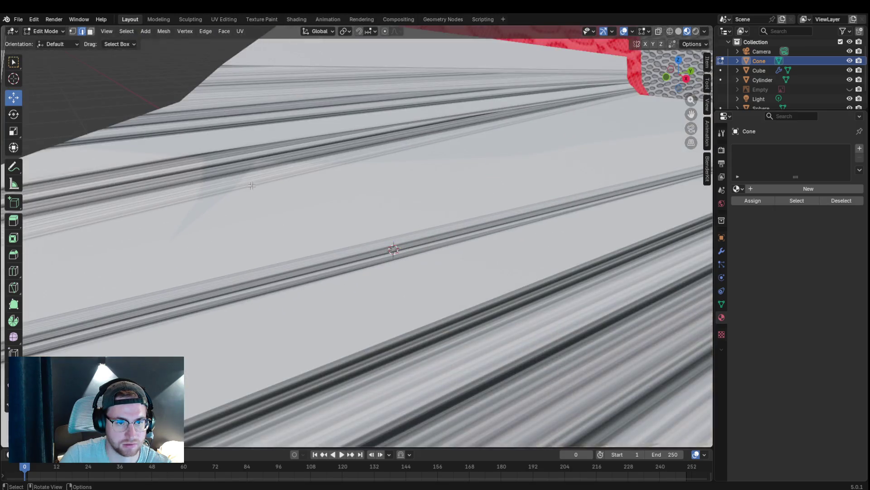
pyautogui.scroll(-3, 269, 176)
pyautogui.scroll(3, 285, 170)
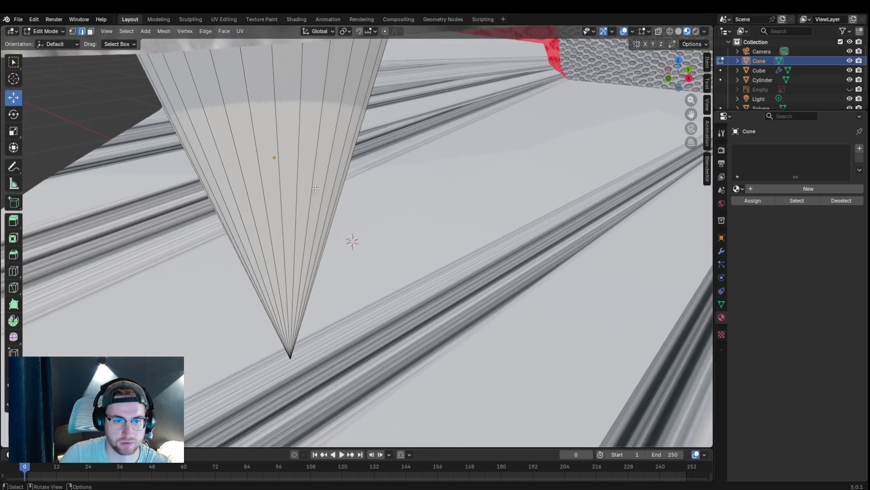
pyautogui.press('k')
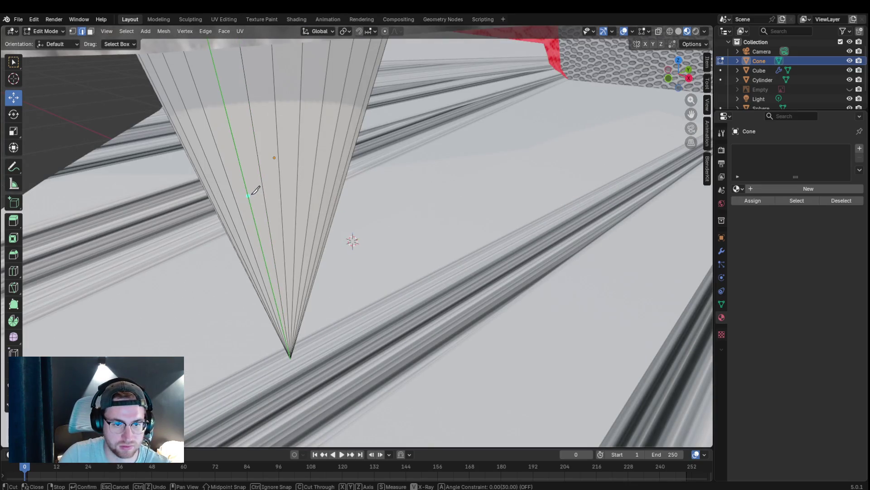
pyautogui.moveTo(335, 179)
pyautogui.mouseDown(button='middle')
pyautogui.moveTo(297, 181)
pyautogui.moveTo(308, 186)
pyautogui.mouseUp(button='middle')
pyautogui.scroll(-8, 309, 186)
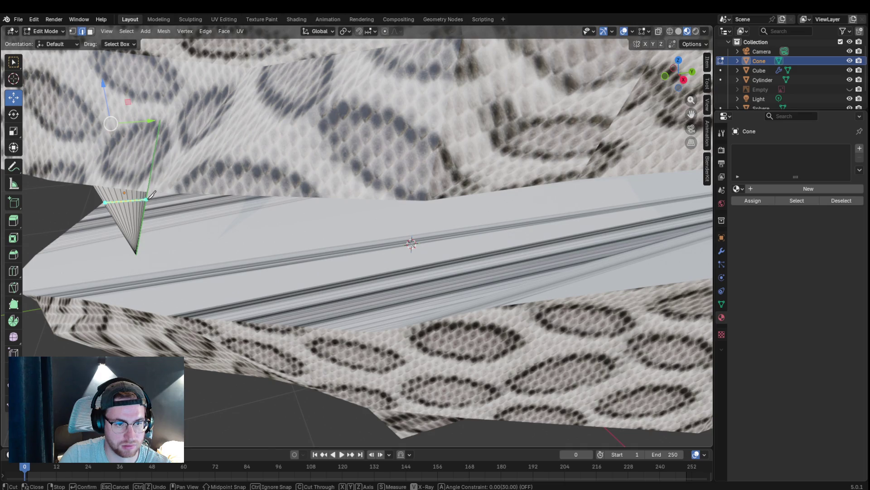
pyautogui.moveTo(195, 191); pyautogui.dragTo(237, 183, button='middle')
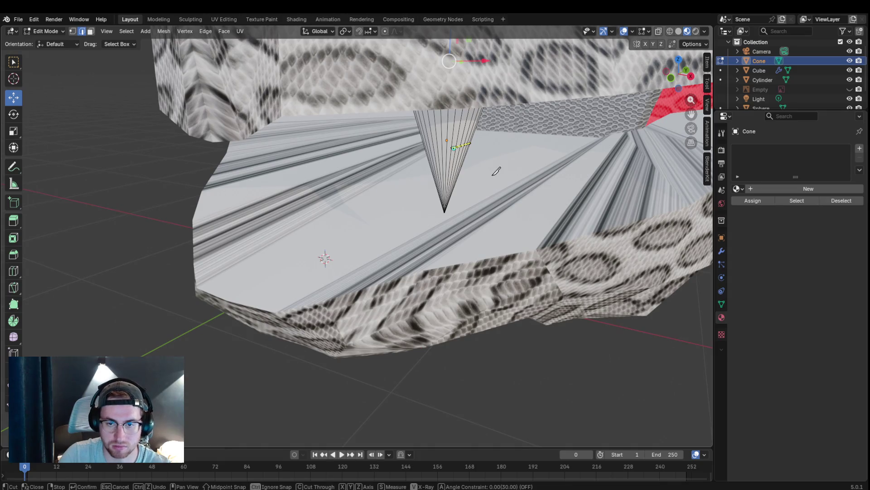
pyautogui.scroll(4, 458, 144)
pyautogui.scroll(-2, 463, 144)
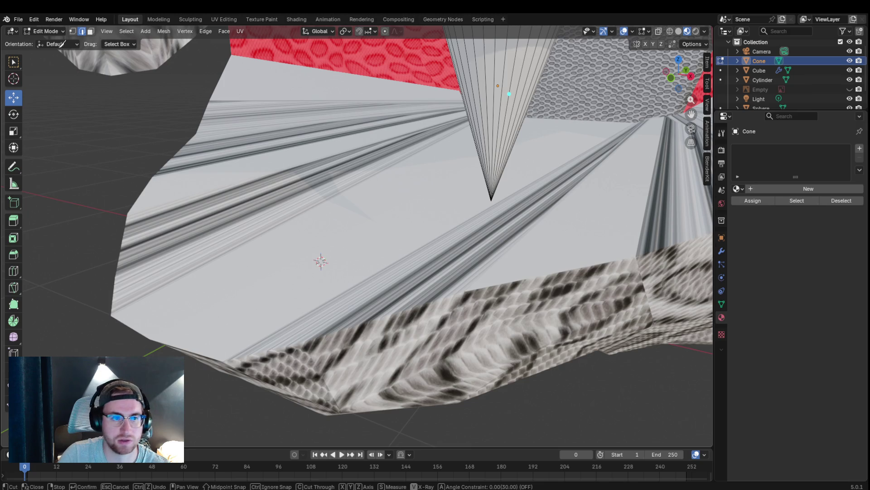
pyautogui.press('Escape')
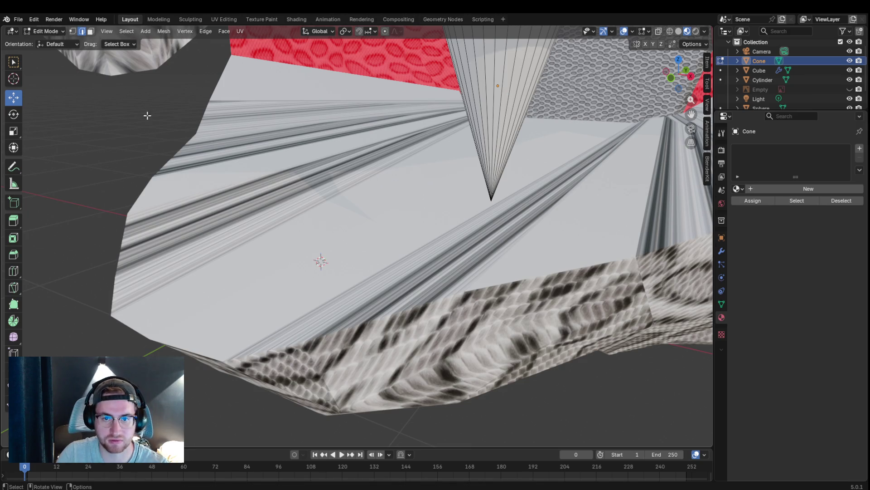
pyautogui.moveTo(489, 95); pyautogui.dragTo(346, 165, button='middle')
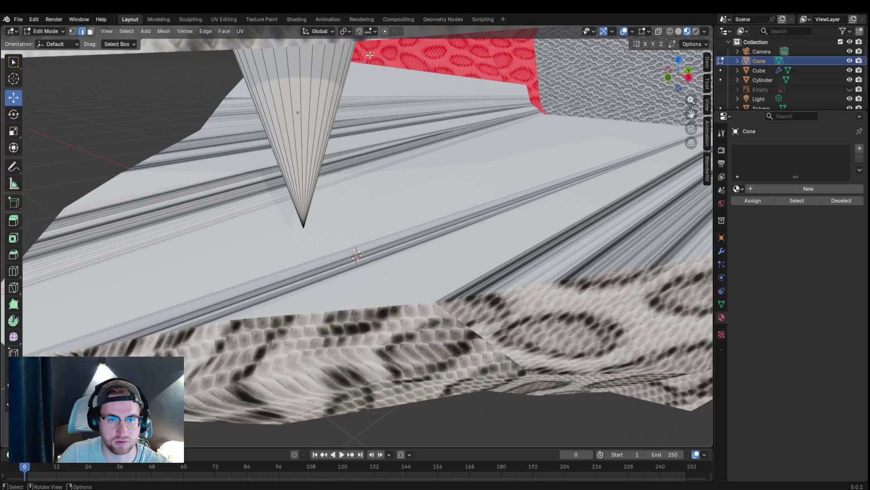
pyautogui.click(65, 32)
pyautogui.click(72, 30)
pyautogui.press('a')
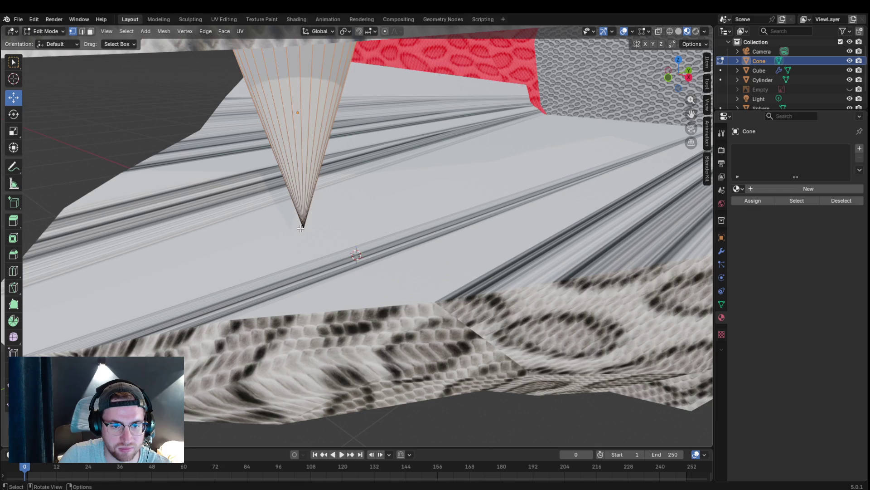
pyautogui.click(302, 228)
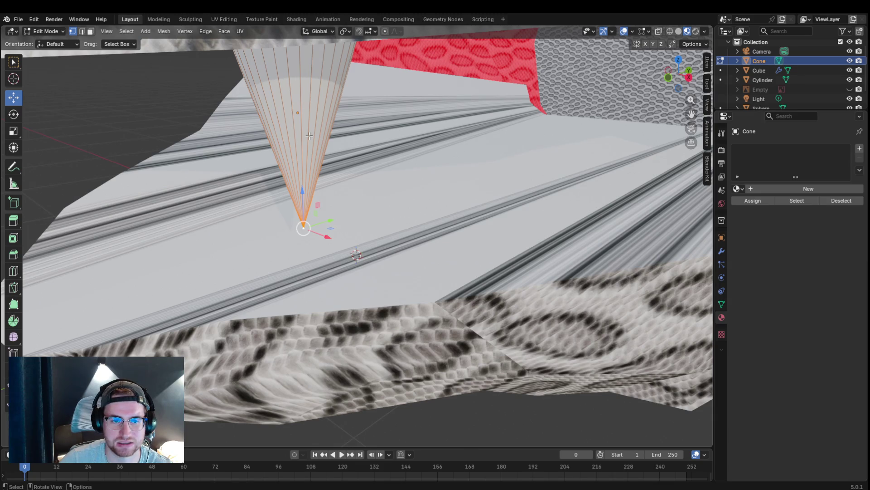
pyautogui.press('s')
pyautogui.click(320, 163)
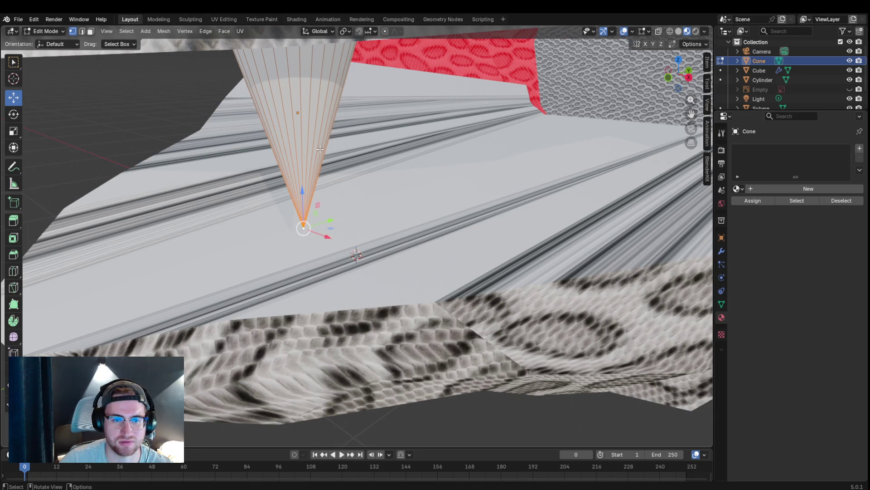
pyautogui.press('s')
pyautogui.press('Escape')
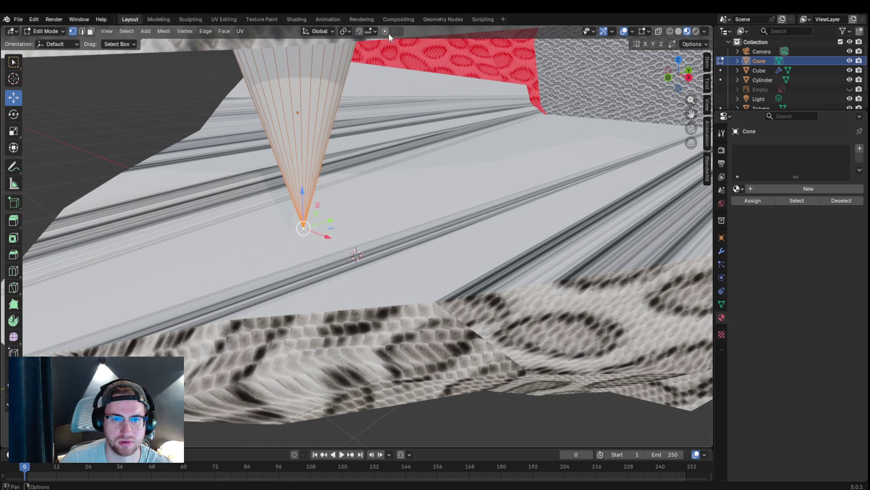
# Step: Turn on proportional editing and orbit to face the red mouth and fang
pyautogui.click(386, 33)
pyautogui.press('g')
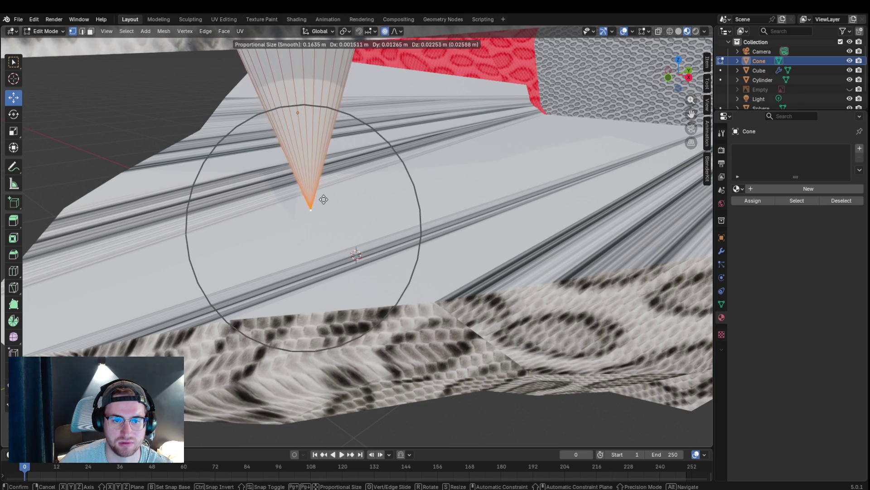
pyautogui.press('Escape')
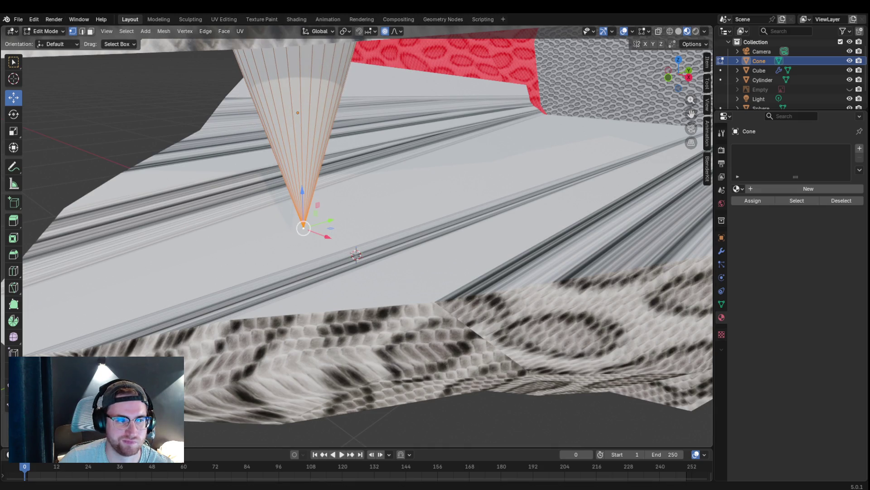
pyautogui.scroll(-5, 299, 118)
pyautogui.moveTo(299, 117)
pyautogui.mouseDown(button='middle')
pyautogui.moveTo(265, 65)
pyautogui.moveTo(438, 130)
pyautogui.moveTo(427, 95)
pyautogui.moveTo(539, 30)
pyautogui.mouseUp(button='middle')
pyautogui.moveTo(687, 113); pyautogui.dragTo(501, 148, button='middle')
pyautogui.scroll(3, 509, 285)
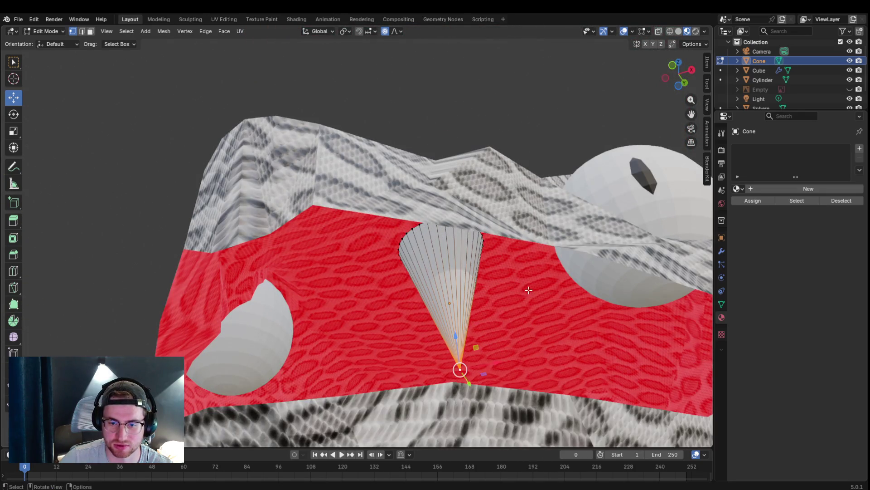
# Step: Add a centred edge loop around the fang, then switch to vertex select
pyautogui.hotkey('ctrl', 'r')
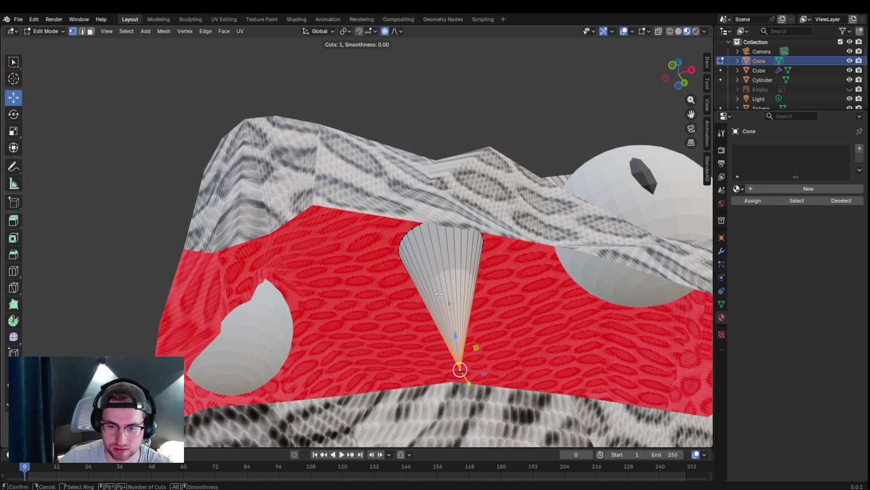
pyautogui.press('Escape')
pyautogui.hotkey('ctrl', 'r')
pyautogui.click(452, 288)
pyautogui.rightClick(452, 289)
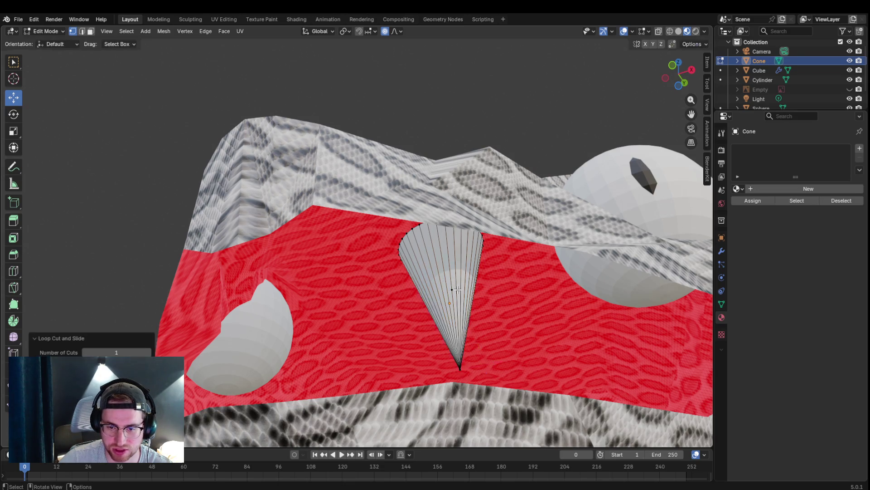
pyautogui.click(82, 32)
pyautogui.hotkey('ctrl', 'r')
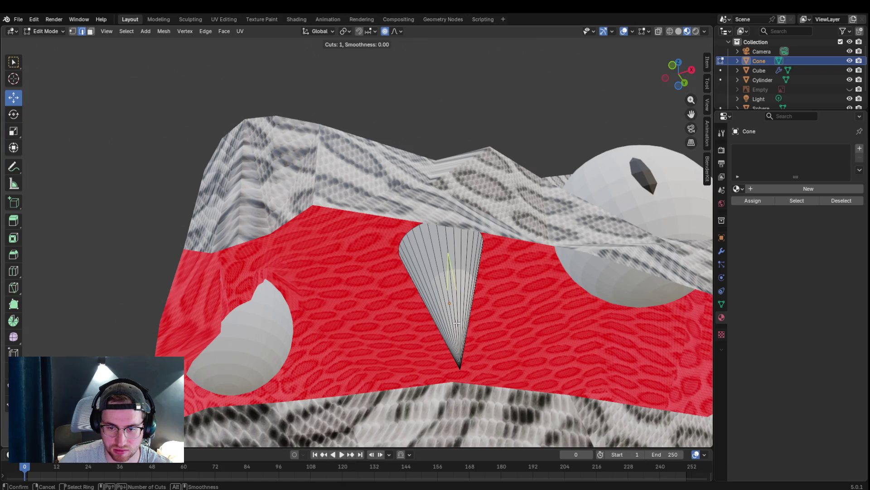
pyautogui.rightClick(452, 297)
pyautogui.scroll(3, 464, 301)
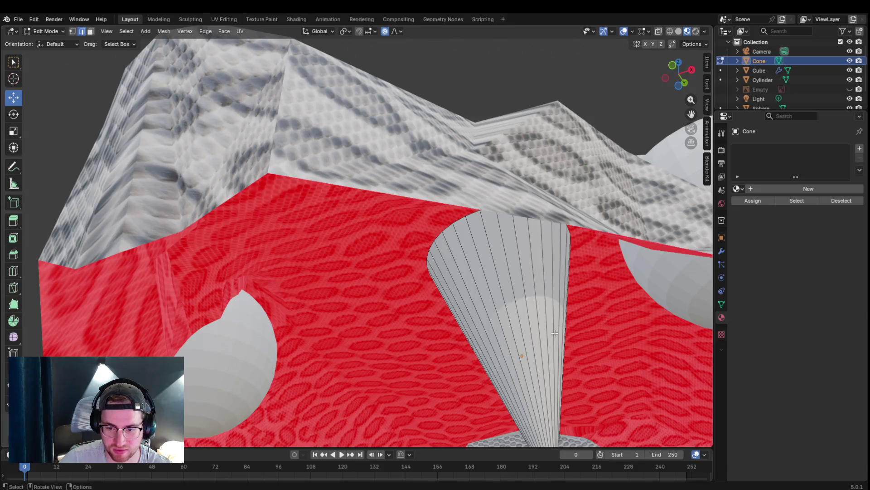
pyautogui.press('1')
pyautogui.keyDown('alt'); pyautogui.click(551, 353); pyautogui.keyUp('alt')
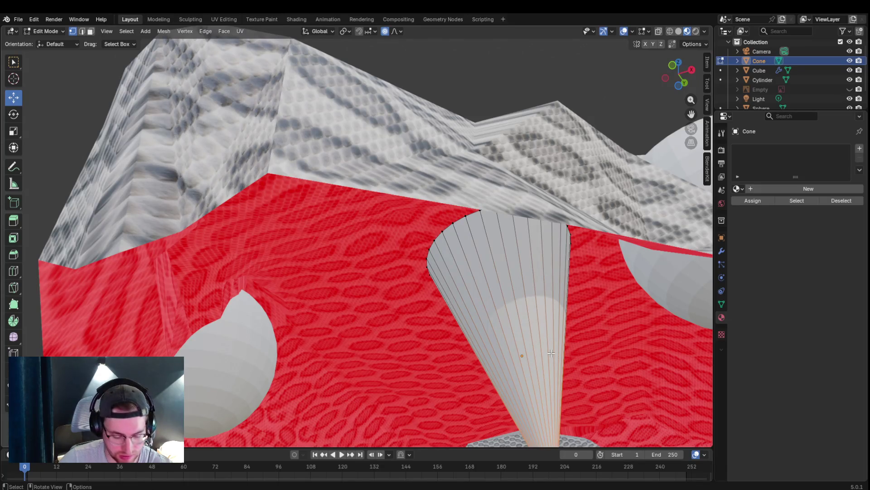
# Step: Knife-cut a new edge across the fang's side and confirm it
pyautogui.press('k')
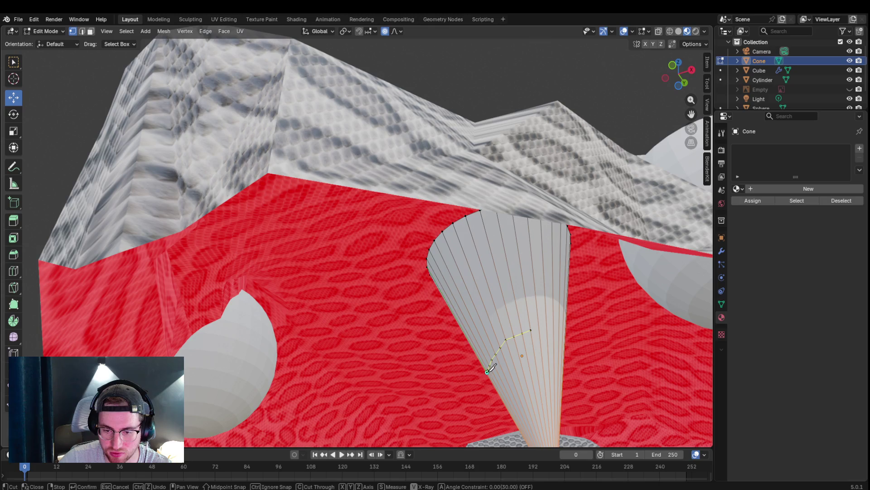
pyautogui.moveTo(488, 370)
pyautogui.mouseDown(button='middle')
pyautogui.moveTo(476, 359)
pyautogui.moveTo(328, 365)
pyautogui.moveTo(299, 383)
pyautogui.moveTo(277, 426)
pyautogui.mouseUp(button='middle')
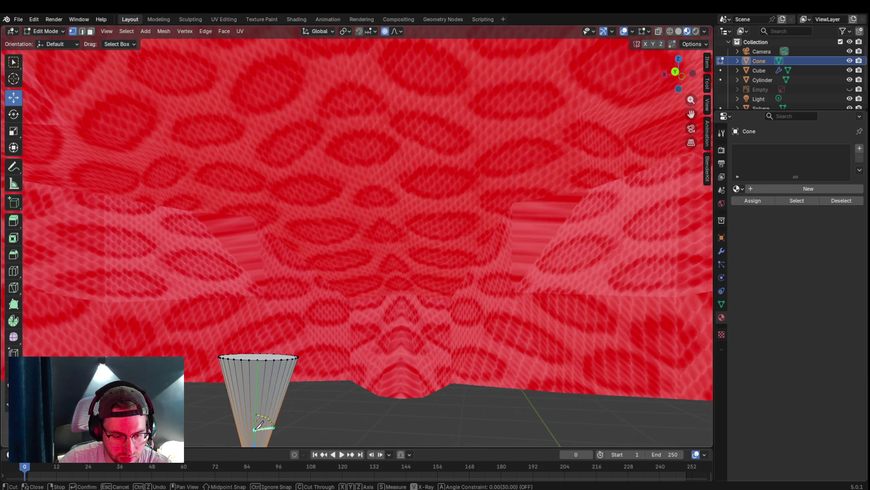
pyautogui.moveTo(257, 417)
pyautogui.mouseDown(button='middle')
pyautogui.moveTo(335, 373)
pyautogui.moveTo(407, 371)
pyautogui.mouseUp(button='middle')
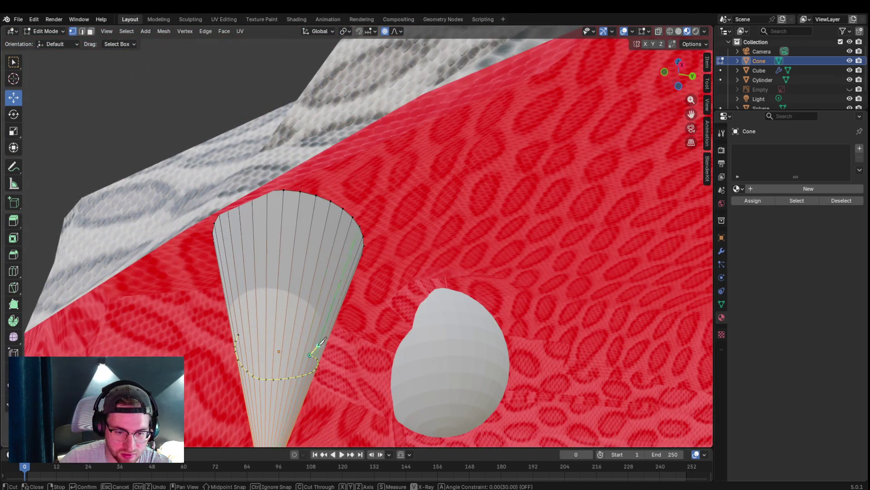
pyautogui.click(284, 332)
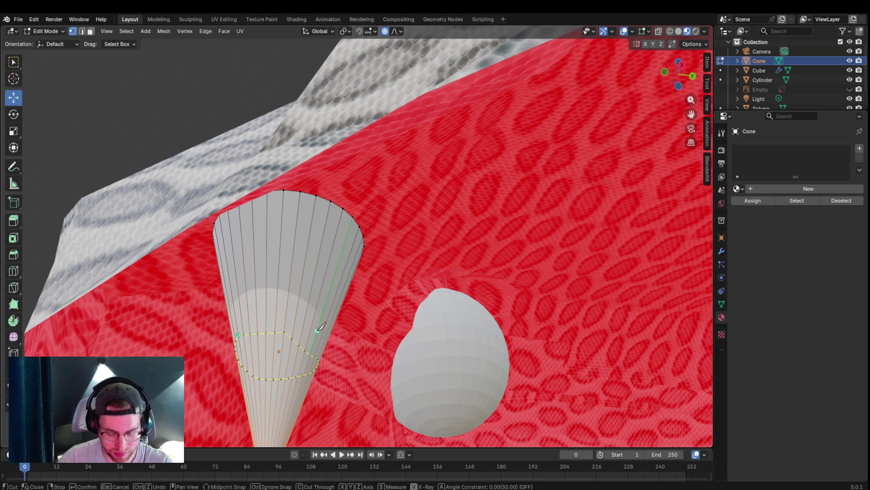
pyautogui.press('Return')
pyautogui.moveTo(319, 327)
pyautogui.mouseDown(button='middle')
pyautogui.moveTo(355, 316)
pyautogui.moveTo(365, 301)
pyautogui.moveTo(366, 309)
pyautogui.mouseUp(button='middle')
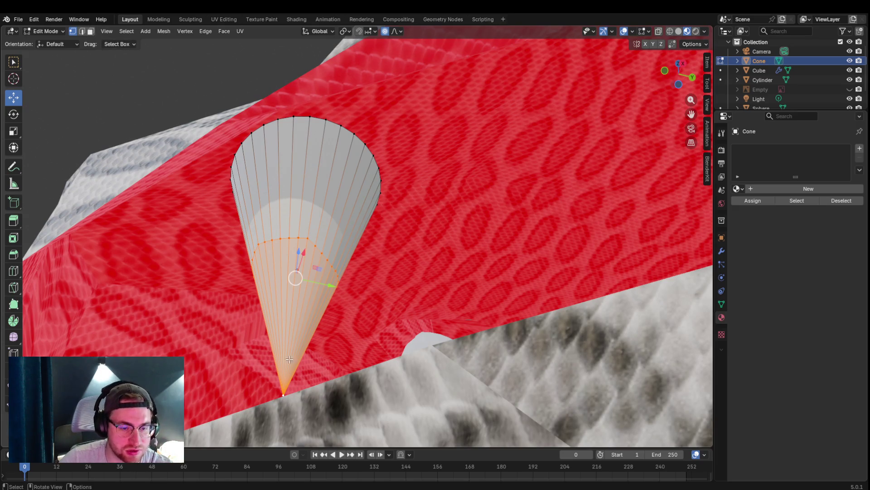
# Step: Select the fang's tip vertex and pull it several times with proportional falloff into a curve
pyautogui.click(286, 398)
pyautogui.press('g')
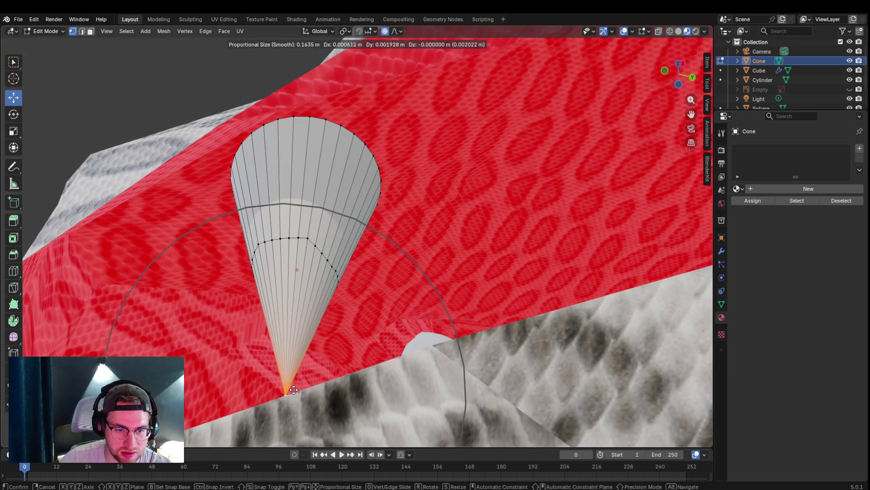
pyautogui.click(310, 385)
pyautogui.moveTo(312, 386)
pyautogui.mouseDown(button='middle')
pyautogui.moveTo(408, 317)
pyautogui.moveTo(429, 307)
pyautogui.moveTo(450, 312)
pyautogui.mouseUp(button='middle')
pyautogui.moveTo(531, 326); pyautogui.dragTo(538, 333, button='middle')
pyautogui.press('g')
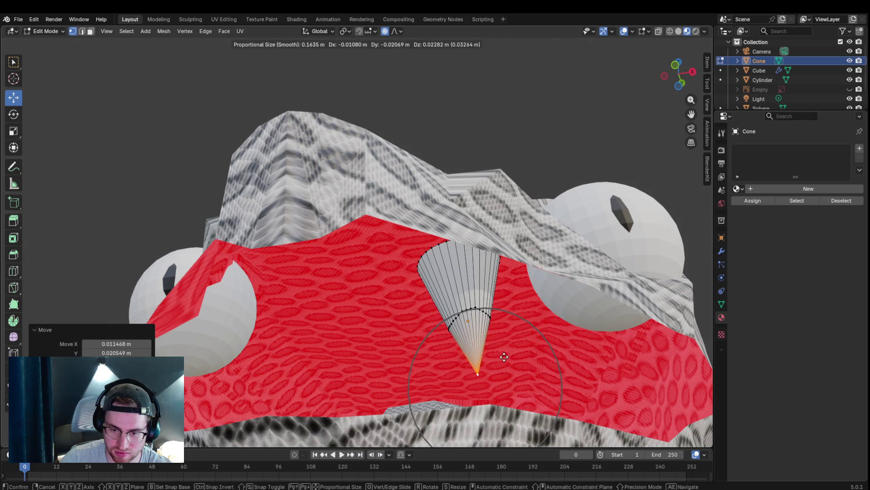
pyautogui.click(512, 374)
pyautogui.moveTo(525, 368)
pyautogui.mouseDown(button='middle')
pyautogui.moveTo(367, 385)
pyautogui.moveTo(316, 438)
pyautogui.mouseUp(button='middle')
pyautogui.press('g')
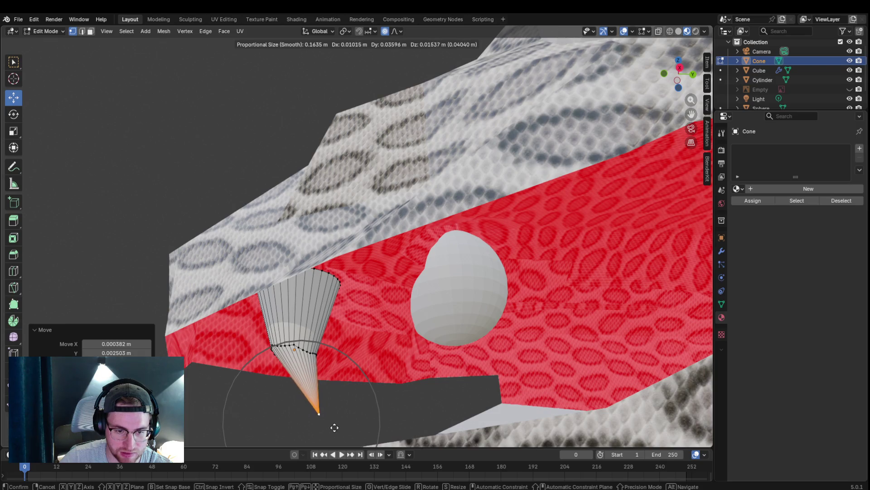
pyautogui.click(340, 442)
pyautogui.moveTo(340, 442)
pyautogui.mouseDown(button='middle')
pyautogui.moveTo(398, 330)
pyautogui.moveTo(417, 317)
pyautogui.moveTo(383, 323)
pyautogui.mouseUp(button='middle')
pyautogui.click(45, 31)
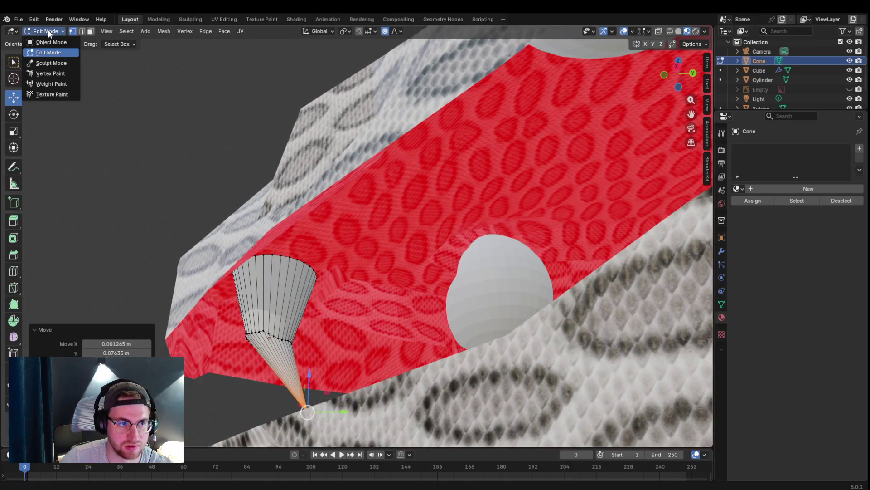
# Step: Back in Object Mode, scale the whole cone fang slightly larger
pyautogui.click(45, 41)
pyautogui.press('s')
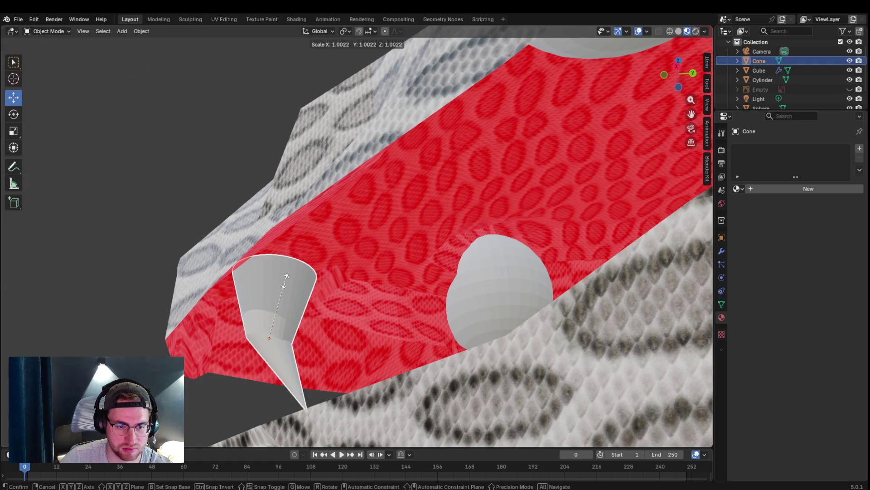
pyautogui.click(298, 265)
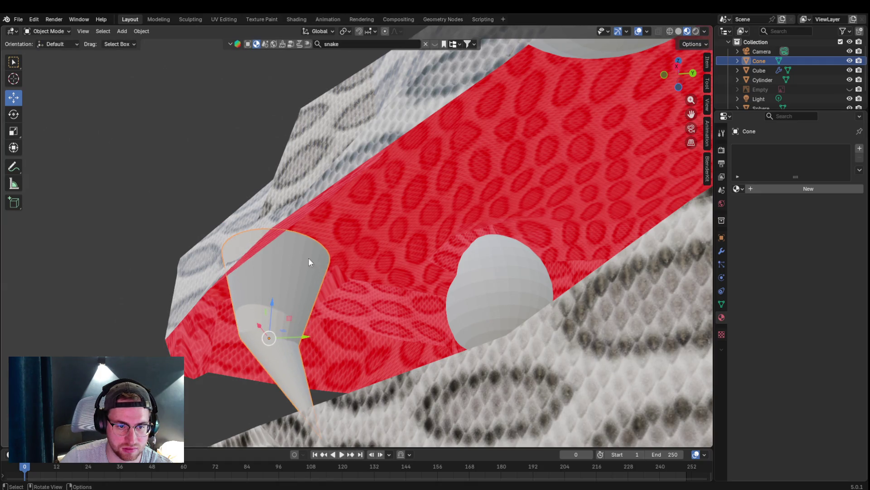
pyautogui.moveTo(257, 242)
pyautogui.mouseDown(button='middle')
pyautogui.moveTo(309, 239)
pyautogui.moveTo(298, 285)
pyautogui.moveTo(323, 301)
pyautogui.moveTo(379, 308)
pyautogui.moveTo(401, 293)
pyautogui.moveTo(440, 302)
pyautogui.moveTo(353, 303)
pyautogui.moveTo(321, 276)
pyautogui.moveTo(333, 275)
pyautogui.moveTo(282, 307)
pyautogui.moveTo(308, 295)
pyautogui.moveTo(131, 99)
pyautogui.mouseUp(button='middle')
# Step: Enter Edit Mode on the cone in face select, using X-ray to view it upright
pyautogui.click(68, 32)
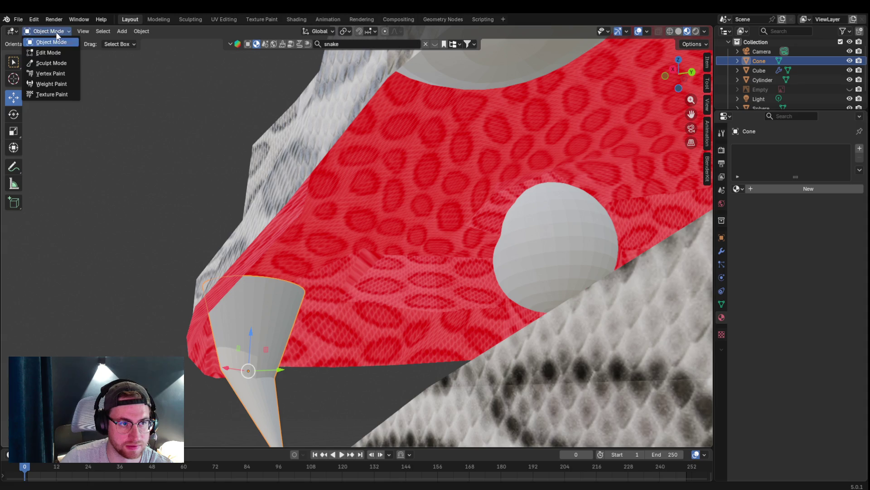
pyautogui.click(57, 41)
pyautogui.click(68, 31)
pyautogui.click(72, 53)
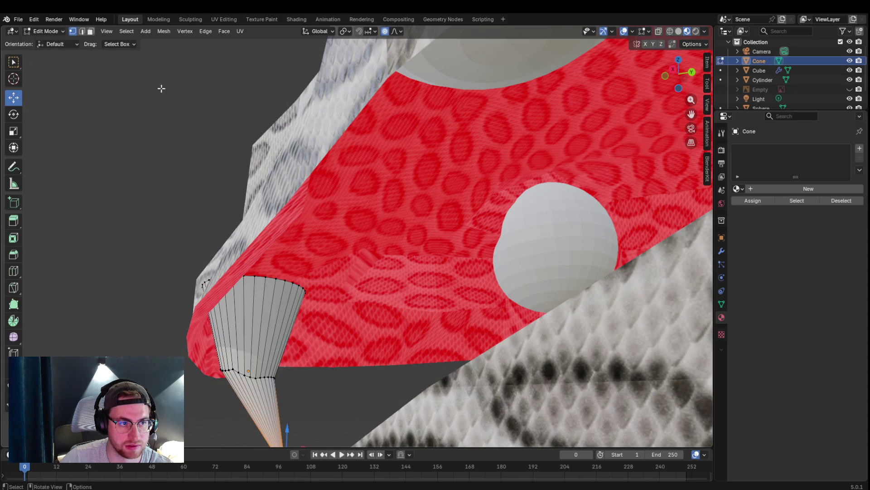
pyautogui.click(91, 33)
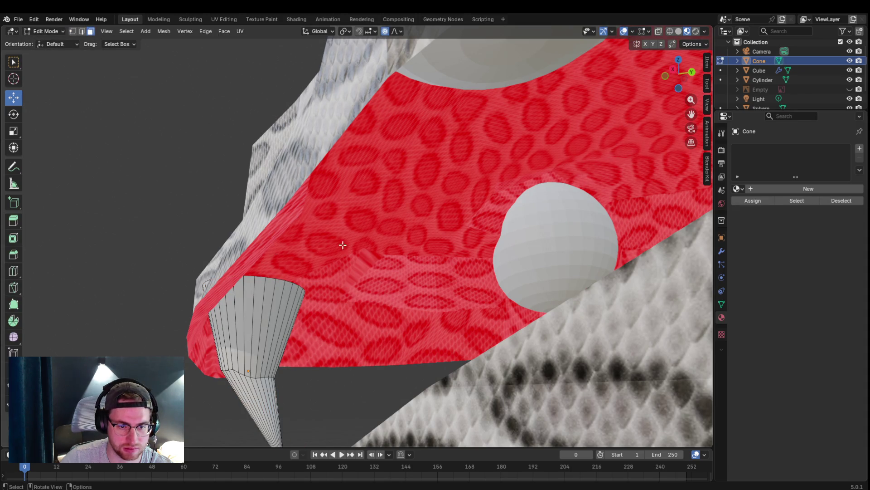
pyautogui.click(659, 31)
pyautogui.moveTo(531, 141)
pyautogui.mouseDown(button='middle')
pyautogui.moveTo(513, 206)
pyautogui.moveTo(432, 364)
pyautogui.mouseUp(button='middle')
pyautogui.moveTo(295, 384); pyautogui.dragTo(589, 136, button='middle')
pyautogui.click(661, 31)
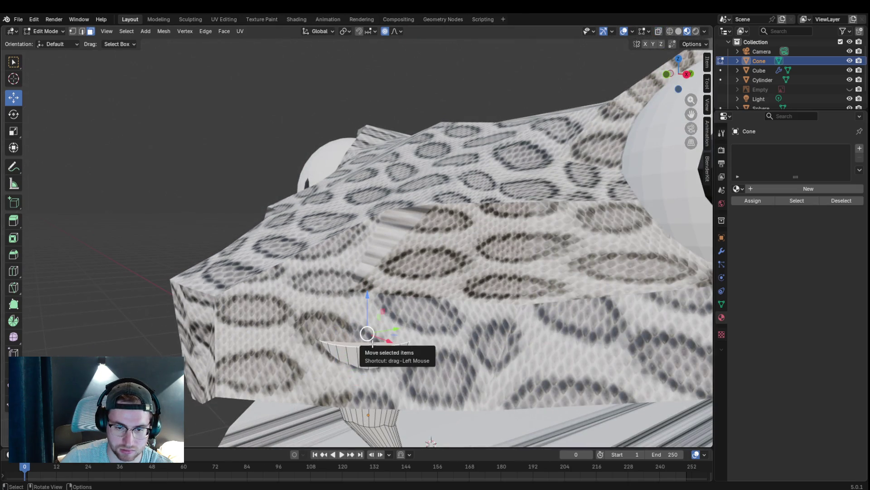
# Step: With proportional editing off, shrink the cone's top rim and return to Object Mode
pyautogui.press('s')
pyautogui.press('Escape')
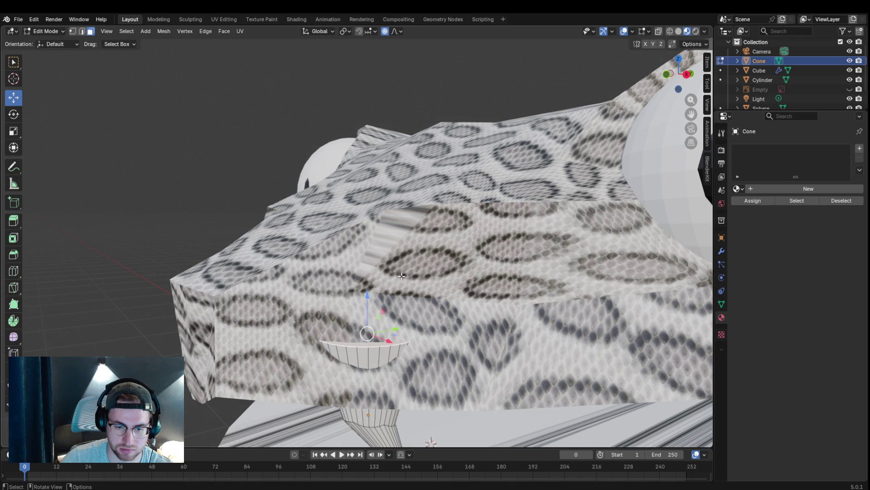
pyautogui.press('o')
pyautogui.press('s')
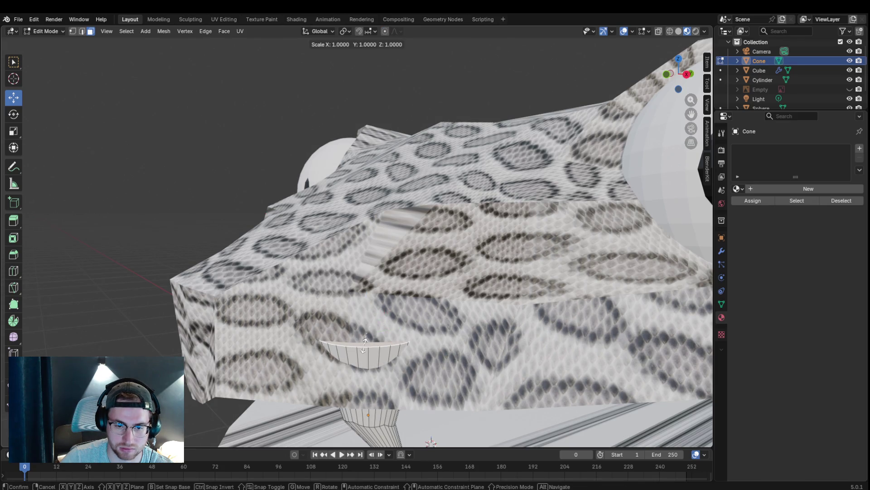
pyautogui.click(365, 339)
pyautogui.moveTo(442, 307)
pyautogui.mouseDown(button='middle')
pyautogui.moveTo(489, 278)
pyautogui.moveTo(484, 310)
pyautogui.mouseUp(button='middle')
pyautogui.click(46, 31)
pyautogui.click(49, 39)
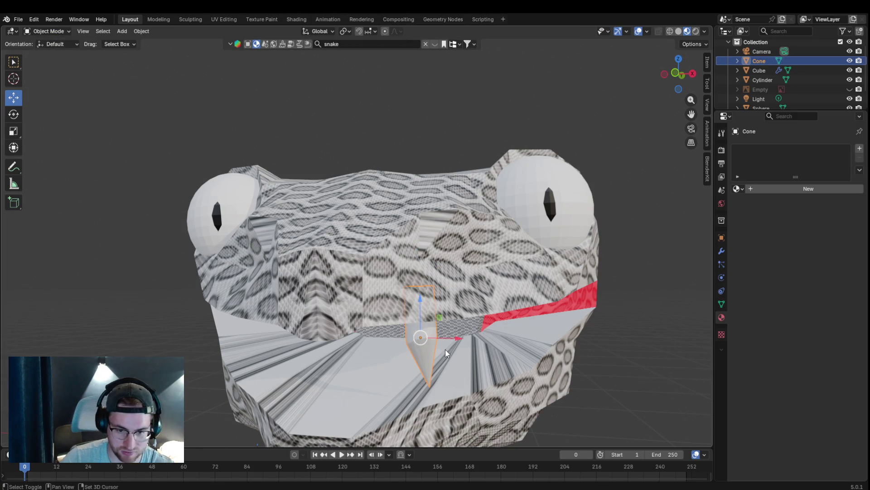
# Step: Try duplicating the fang twice, undoing each misplaced copy
pyautogui.hotkey('shift', 'd')
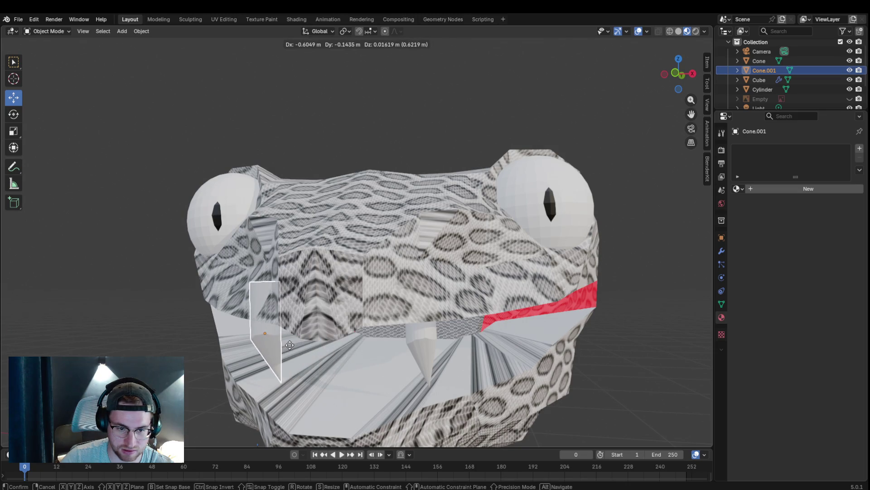
pyautogui.click(300, 344)
pyautogui.moveTo(377, 290)
pyautogui.mouseDown(button='middle')
pyautogui.moveTo(415, 257)
pyautogui.moveTo(379, 252)
pyautogui.moveTo(381, 262)
pyautogui.mouseUp(button='middle')
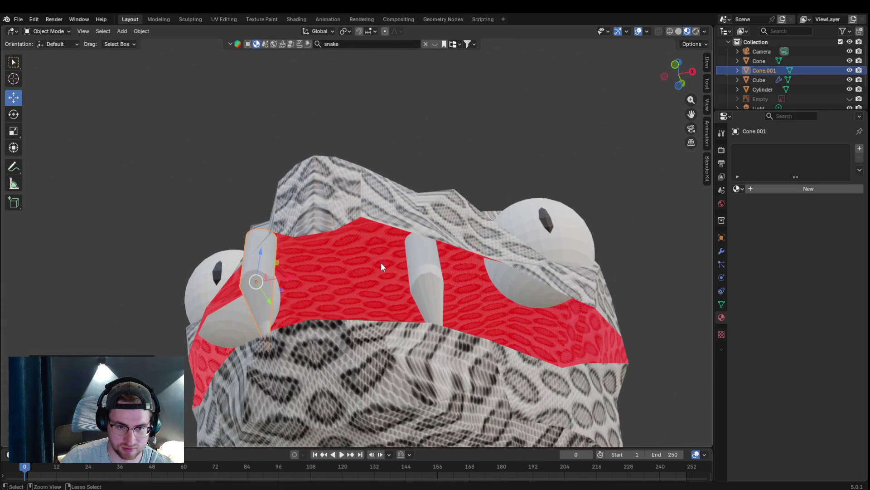
pyautogui.hotkey('ctrl', 'z')
pyautogui.hotkey('shift', 'd')
pyautogui.press('x')
pyautogui.click(388, 290)
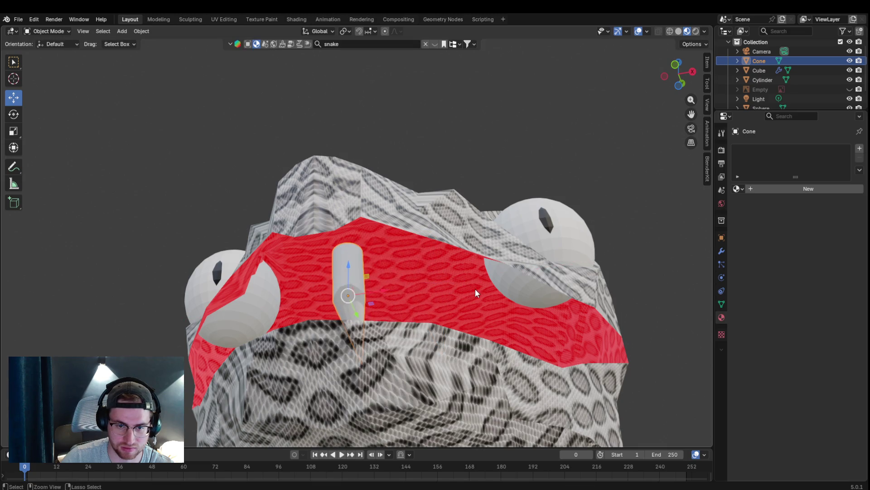
pyautogui.hotkey('ctrl', 'z')
# Step: Duplicate the fang in place and slide Cone.001 along X to the mouth's left side
pyautogui.hotkey('shift', 'd')
pyautogui.rightClick(468, 289)
pyautogui.press('g')
pyautogui.press('x')
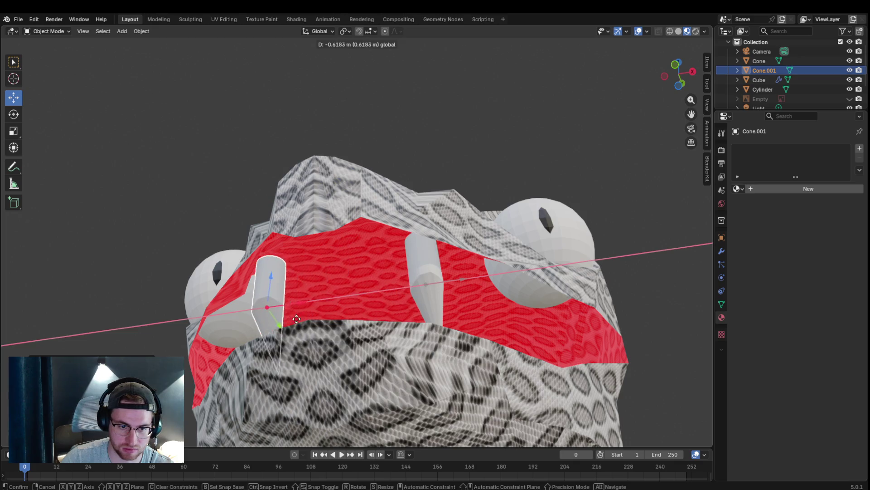
pyautogui.click(377, 283)
pyautogui.moveTo(377, 280)
pyautogui.mouseDown(button='middle')
pyautogui.moveTo(399, 316)
pyautogui.moveTo(392, 329)
pyautogui.moveTo(315, 308)
pyautogui.moveTo(388, 320)
pyautogui.moveTo(343, 317)
pyautogui.moveTo(329, 336)
pyautogui.mouseUp(button='middle')
pyautogui.click(339, 339)
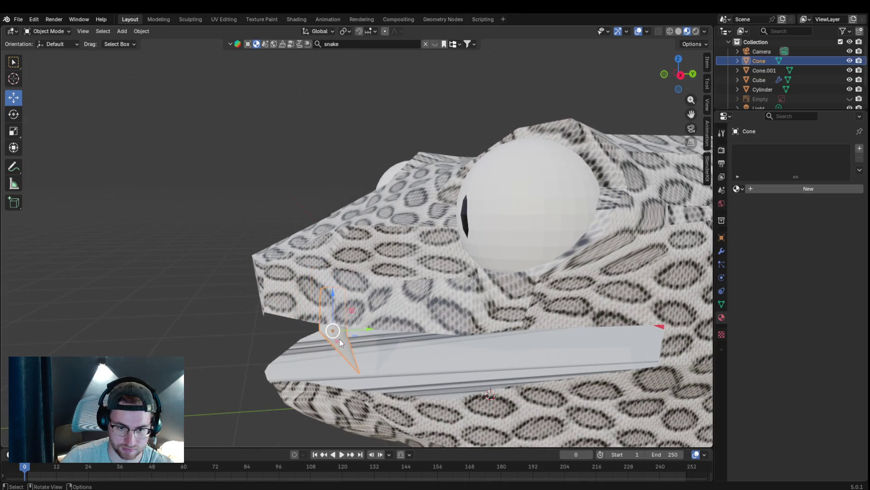
# Step: Reposition the right fang along Y and X so it hangs from the upper jaw
pyautogui.moveTo(245, 308)
pyautogui.mouseDown(button='middle')
pyautogui.moveTo(362, 287)
pyautogui.moveTo(363, 310)
pyautogui.moveTo(318, 271)
pyautogui.mouseUp(button='middle')
pyautogui.click(395, 280)
pyautogui.moveTo(395, 281)
pyautogui.mouseDown(button='middle')
pyautogui.moveTo(411, 303)
pyautogui.moveTo(411, 288)
pyautogui.moveTo(371, 311)
pyautogui.moveTo(385, 288)
pyautogui.mouseUp(button='middle')
pyautogui.moveTo(385, 287); pyautogui.dragTo(404, 298)
pyautogui.click(400, 295)
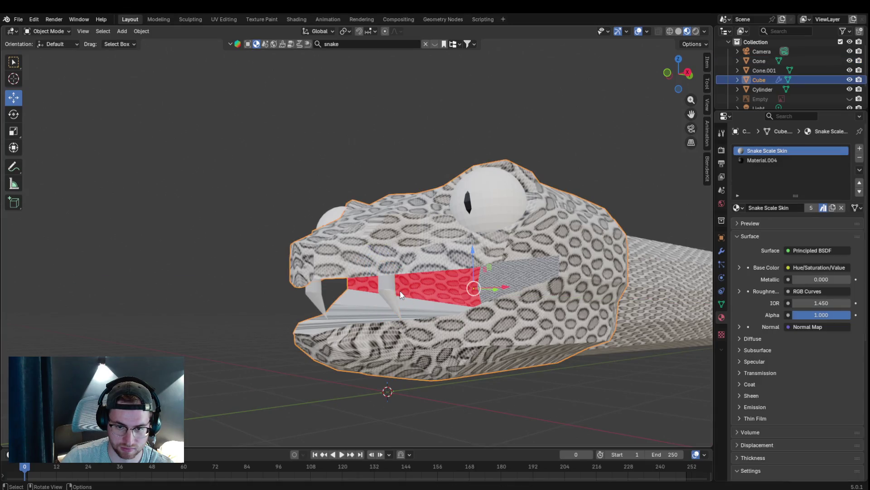
pyautogui.moveTo(410, 297)
pyautogui.mouseDown(button='middle')
pyautogui.moveTo(486, 309)
pyautogui.moveTo(382, 292)
pyautogui.mouseUp(button='middle')
pyautogui.click(410, 298)
pyautogui.moveTo(381, 292)
pyautogui.mouseDown()
pyautogui.moveTo(332, 303)
pyautogui.moveTo(352, 292)
pyautogui.mouseUp()
pyautogui.moveTo(354, 292)
pyautogui.mouseDown(button='middle')
pyautogui.moveTo(517, 309)
pyautogui.moveTo(508, 304)
pyautogui.mouseUp(button='middle')
pyautogui.scroll(2, 433, 269)
pyautogui.moveTo(442, 307)
pyautogui.mouseDown(button='middle')
pyautogui.moveTo(464, 284)
pyautogui.moveTo(427, 313)
pyautogui.mouseUp(button='middle')
pyautogui.moveTo(439, 314); pyautogui.dragTo(423, 319)
# Step: Move Cone.001 along Y and X, then check both fangs from several angles
pyautogui.click(289, 318)
pyautogui.moveTo(290, 317)
pyautogui.mouseDown(button='middle')
pyautogui.moveTo(219, 324)
pyautogui.moveTo(352, 318)
pyautogui.mouseUp(button='middle')
pyautogui.moveTo(352, 319); pyautogui.dragTo(334, 317)
pyautogui.moveTo(332, 348)
pyautogui.mouseDown(button='middle')
pyautogui.moveTo(400, 340)
pyautogui.moveTo(392, 331)
pyautogui.mouseUp(button='middle')
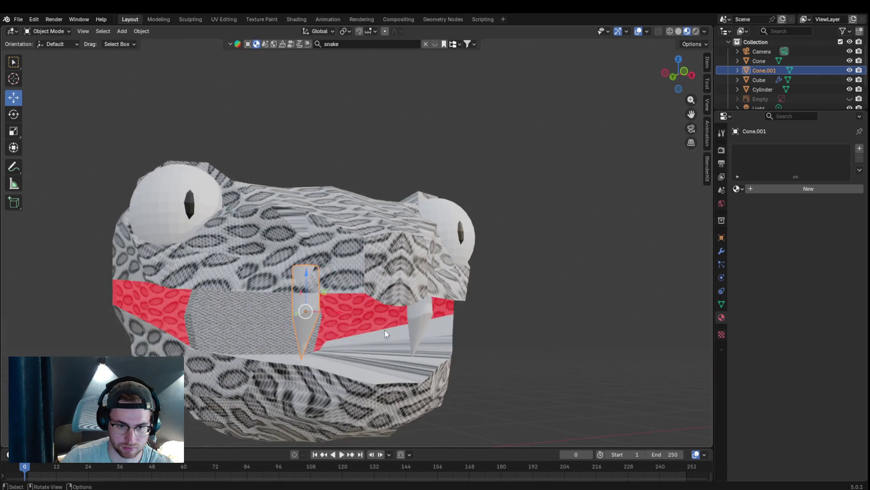
pyautogui.moveTo(327, 314); pyautogui.dragTo(340, 315)
pyautogui.click(506, 374)
pyautogui.moveTo(507, 374)
pyautogui.mouseDown(button='middle')
pyautogui.moveTo(570, 322)
pyautogui.moveTo(517, 330)
pyautogui.moveTo(484, 344)
pyautogui.moveTo(645, 344)
pyautogui.moveTo(544, 350)
pyautogui.moveTo(472, 336)
pyautogui.mouseUp(button='middle')
pyautogui.scroll(-2, 569, 336)
pyautogui.scroll(4, 408, 313)
pyautogui.moveTo(356, 294)
pyautogui.mouseDown(button='middle')
pyautogui.moveTo(434, 263)
pyautogui.moveTo(525, 282)
pyautogui.moveTo(447, 292)
pyautogui.moveTo(432, 279)
pyautogui.moveTo(546, 289)
pyautogui.moveTo(242, 271)
pyautogui.mouseUp(button='middle')
pyautogui.scroll(-2, 477, 307)
pyautogui.moveTo(362, 290)
pyautogui.mouseDown(button='middle')
pyautogui.moveTo(437, 291)
pyautogui.moveTo(379, 283)
pyautogui.moveTo(457, 296)
pyautogui.mouseUp(button='middle')
pyautogui.moveTo(295, 342)
pyautogui.mouseDown(button='middle')
pyautogui.moveTo(311, 317)
pyautogui.moveTo(400, 270)
pyautogui.moveTo(471, 300)
pyautogui.moveTo(411, 287)
pyautogui.moveTo(395, 263)
pyautogui.mouseUp(button='middle')
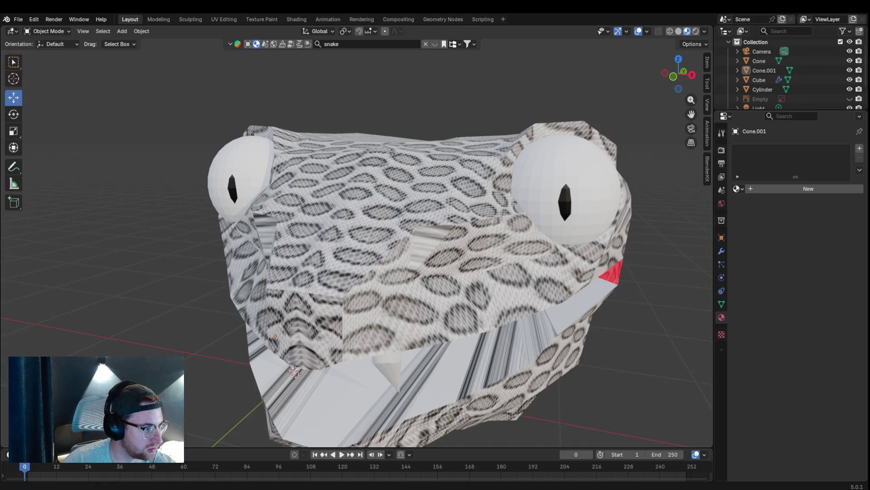
# Step: Zoom out around the snake head and bring up the Add menu's Mesh primitives list
pyautogui.scroll(-2, 420, 281)
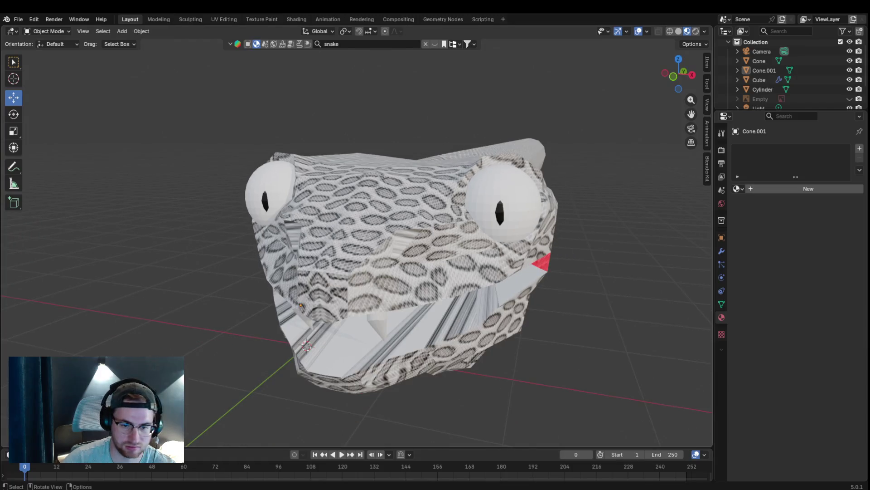
pyautogui.moveTo(355, 212)
pyautogui.mouseDown(button='middle')
pyautogui.moveTo(390, 265)
pyautogui.moveTo(397, 309)
pyautogui.mouseUp(button='middle')
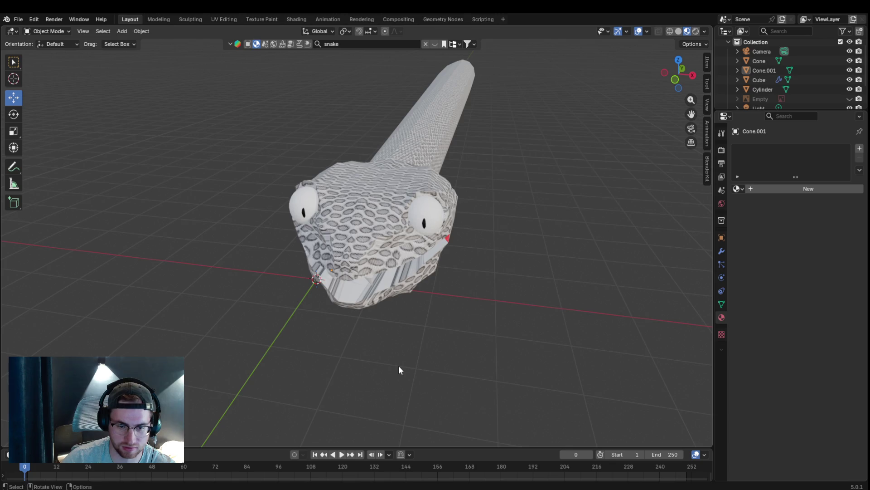
pyautogui.click(50, 31)
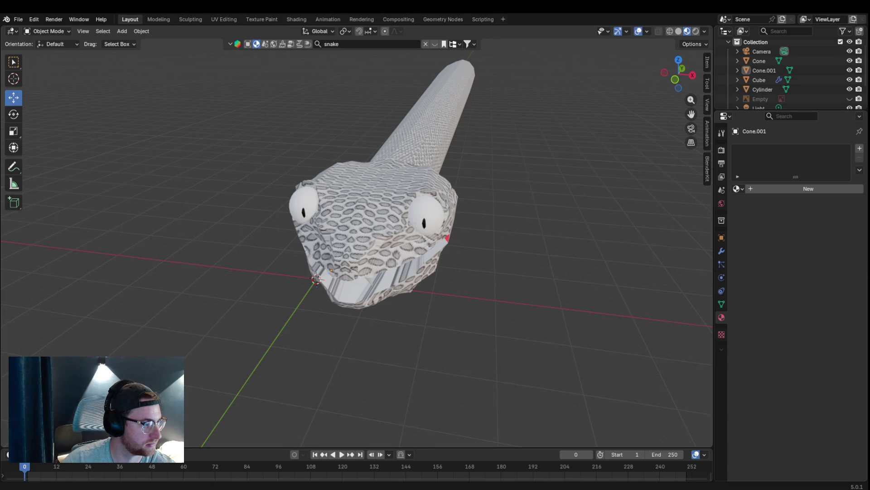
pyautogui.moveTo(324, 270)
pyautogui.mouseDown(button='middle')
pyautogui.moveTo(407, 300)
pyautogui.moveTo(338, 254)
pyautogui.moveTo(423, 276)
pyautogui.moveTo(435, 298)
pyautogui.moveTo(315, 302)
pyautogui.moveTo(398, 279)
pyautogui.moveTo(382, 322)
pyautogui.mouseUp(button='middle')
pyautogui.scroll(-5, 383, 317)
pyautogui.scroll(1, 385, 315)
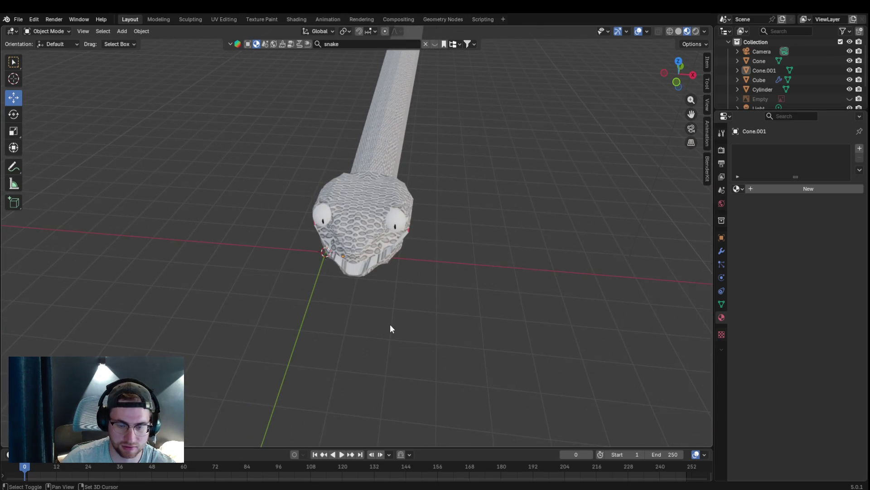
pyautogui.hotkey('shift', 'a')
pyautogui.moveTo(383, 296)
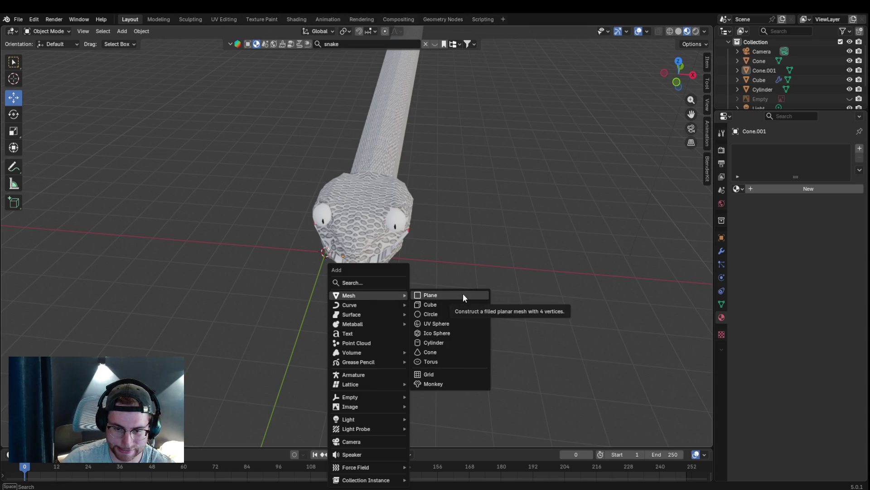
# Step: Add a cube, move it aside along X, stretch it along Y and shrink it
pyautogui.click(462, 303)
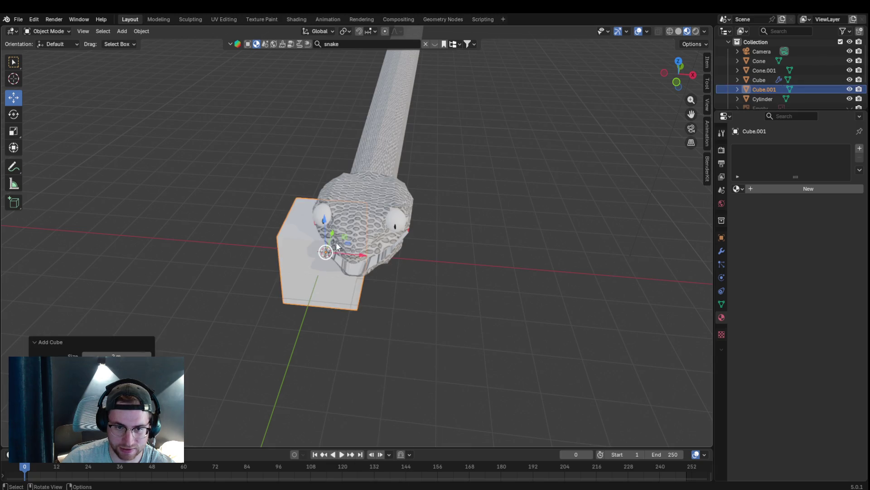
pyautogui.moveTo(331, 240)
pyautogui.mouseDown(button='middle')
pyautogui.moveTo(375, 329)
pyautogui.moveTo(335, 349)
pyautogui.mouseUp(button='middle')
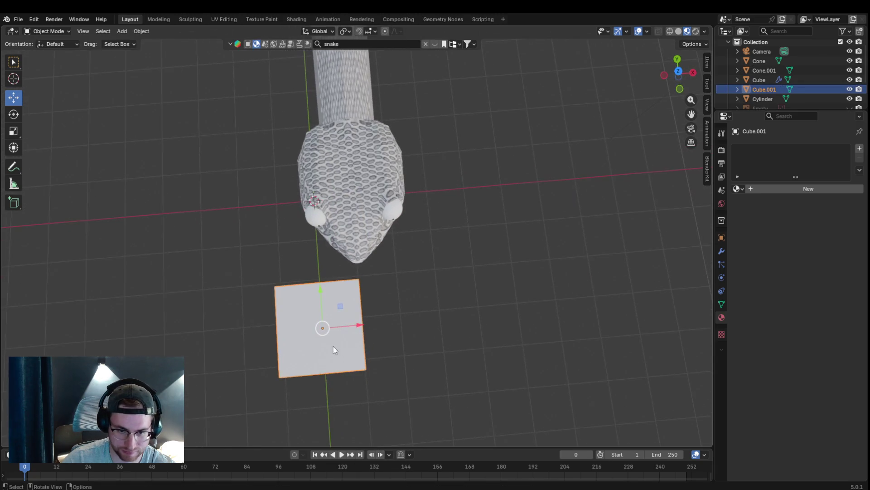
pyautogui.moveTo(354, 329)
pyautogui.mouseDown()
pyautogui.moveTo(435, 317)
pyautogui.moveTo(411, 323)
pyautogui.mouseUp()
pyautogui.moveTo(411, 323)
pyautogui.mouseDown(button='middle')
pyautogui.moveTo(396, 295)
pyautogui.moveTo(328, 262)
pyautogui.moveTo(354, 282)
pyautogui.mouseUp(button='middle')
pyautogui.press('s')
pyautogui.press('y')
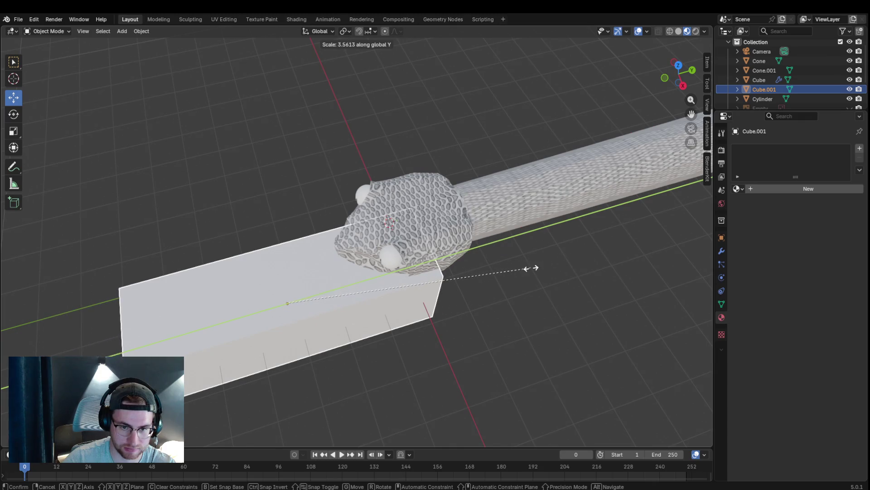
pyautogui.click(472, 282)
pyautogui.press('s')
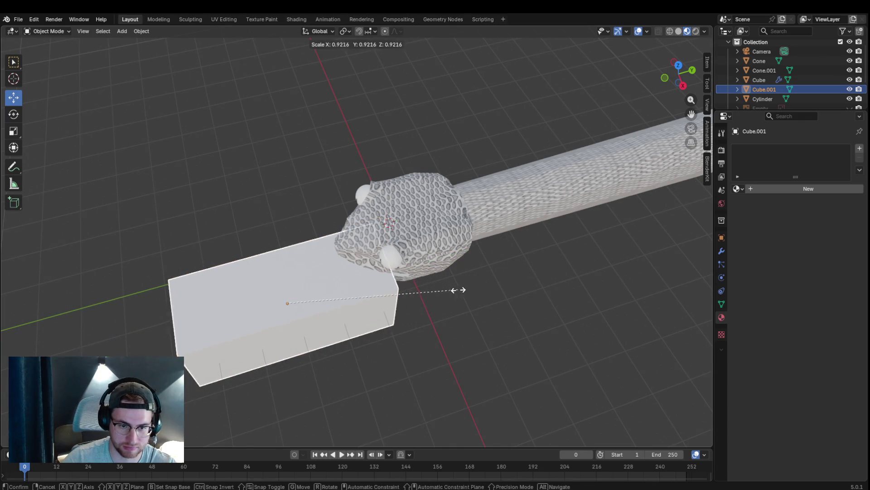
pyautogui.click(353, 316)
# Step: Frame the cube and flatten it along Z into a thin slab
pyautogui.moveTo(406, 305)
pyautogui.mouseDown(button='middle')
pyautogui.moveTo(476, 280)
pyautogui.moveTo(393, 331)
pyautogui.mouseUp(button='middle')
pyautogui.scroll(4, 392, 331)
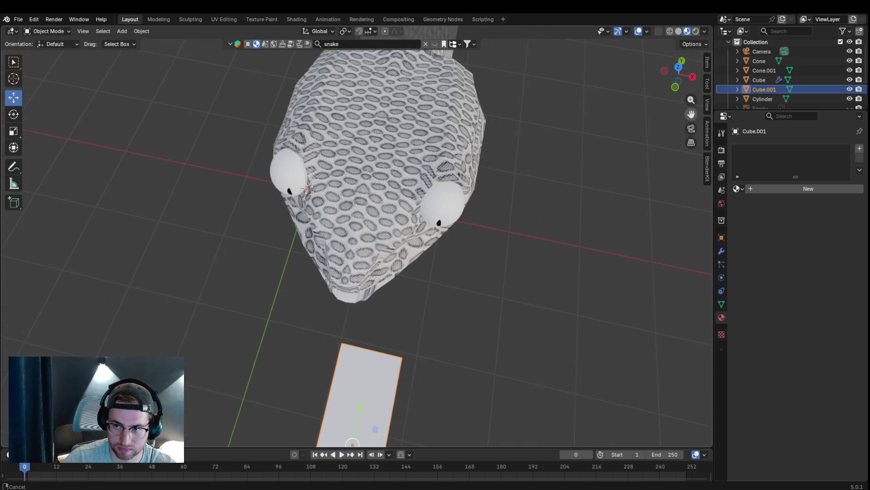
pyautogui.press('KP_Decimal')
pyautogui.moveTo(449, 272)
pyautogui.mouseDown(button='middle')
pyautogui.moveTo(501, 307)
pyautogui.moveTo(438, 237)
pyautogui.moveTo(472, 220)
pyautogui.moveTo(425, 245)
pyautogui.mouseUp(button='middle')
pyautogui.press('s')
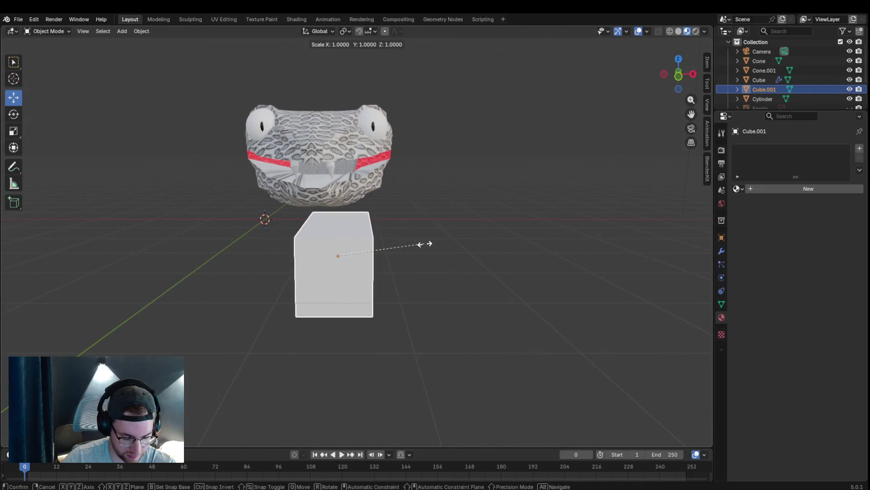
pyautogui.press('z')
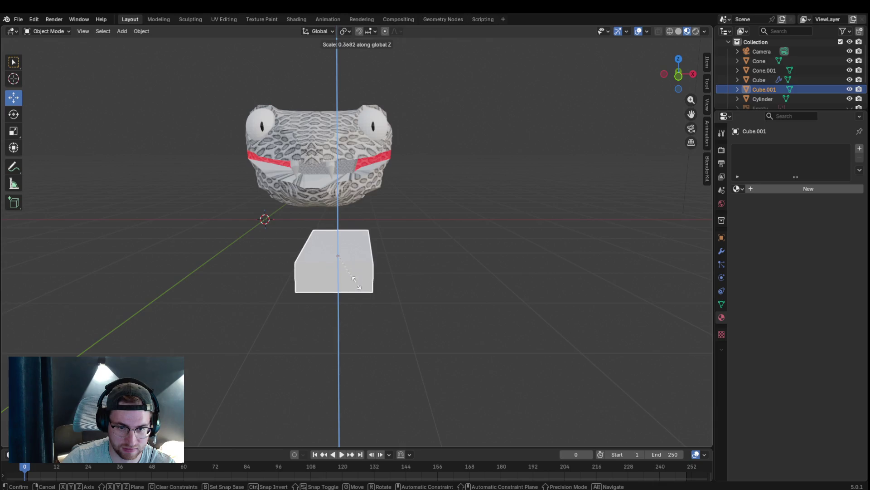
pyautogui.click(347, 269)
pyautogui.moveTo(346, 268)
pyautogui.mouseDown(button='middle')
pyautogui.moveTo(412, 298)
pyautogui.moveTo(337, 290)
pyautogui.moveTo(365, 353)
pyautogui.moveTo(352, 272)
pyautogui.mouseUp(button='middle')
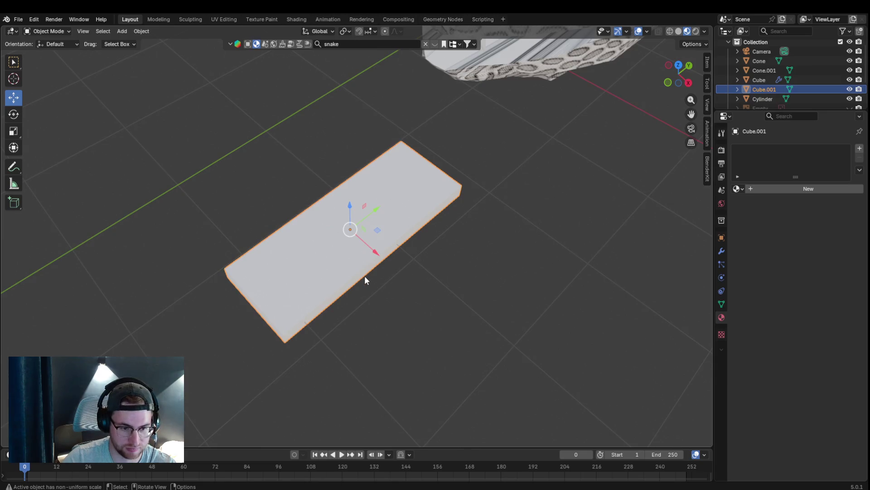
pyautogui.moveTo(282, 327)
pyautogui.mouseDown(button='middle')
pyautogui.moveTo(389, 281)
pyautogui.moveTo(375, 314)
pyautogui.mouseUp(button='middle')
# Step: Switch the slab into Edit Mode
pyautogui.press('k')
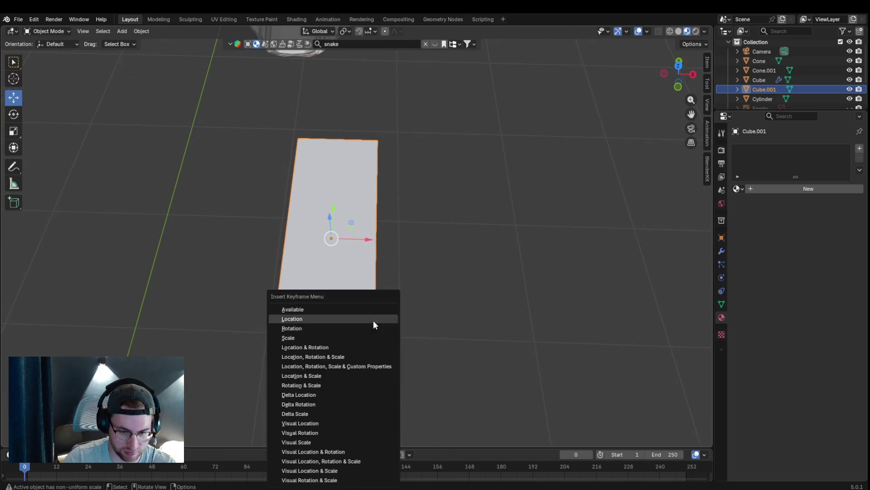
pyautogui.press('Escape')
pyautogui.click(61, 30)
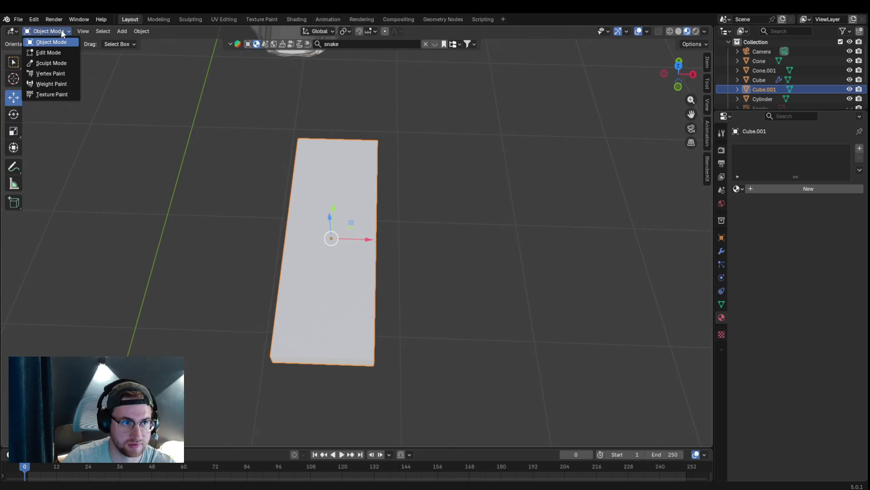
pyautogui.click(75, 54)
# Step: Cut a V shape into the slab's end with the Knife tool and confirm it
pyautogui.press('k')
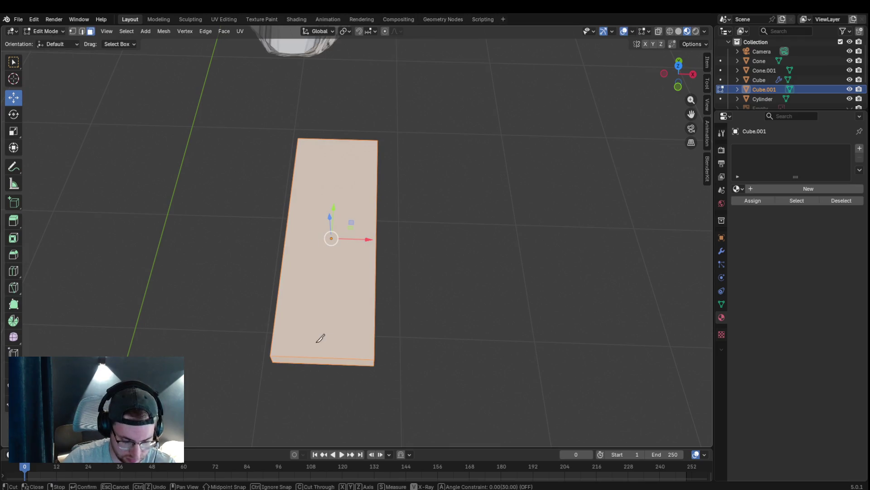
pyautogui.click(307, 356)
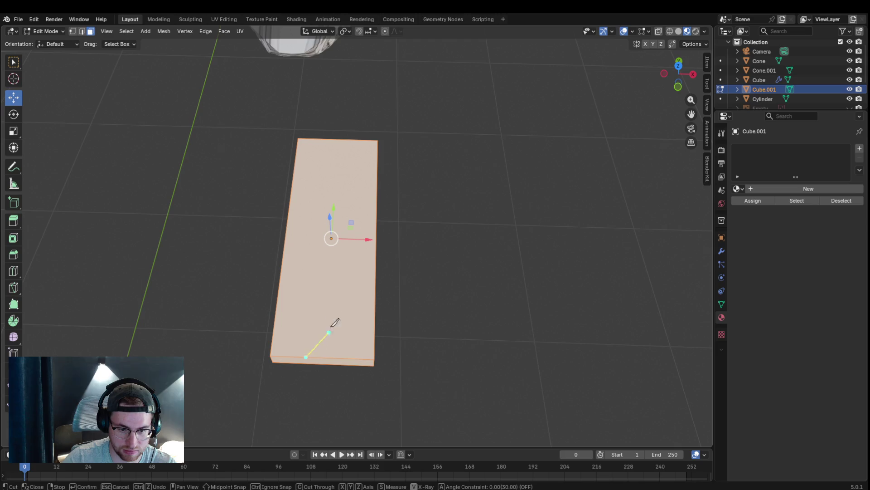
pyautogui.click(270, 356)
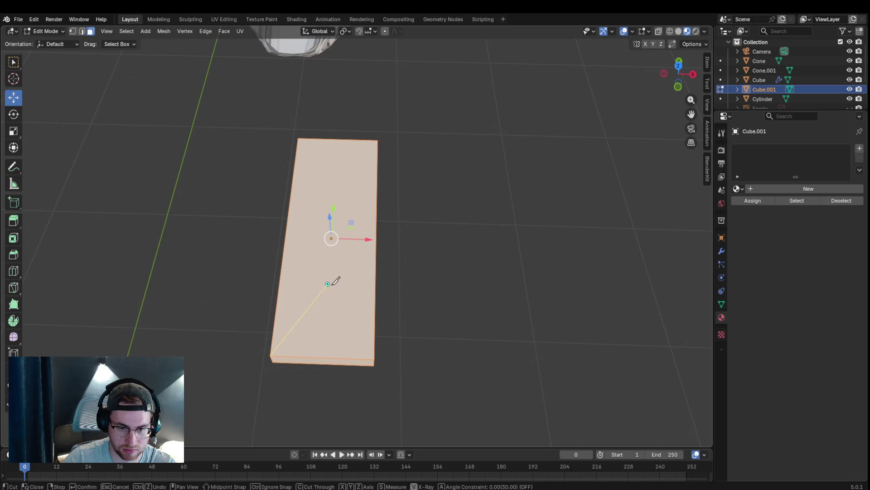
pyautogui.click(374, 359)
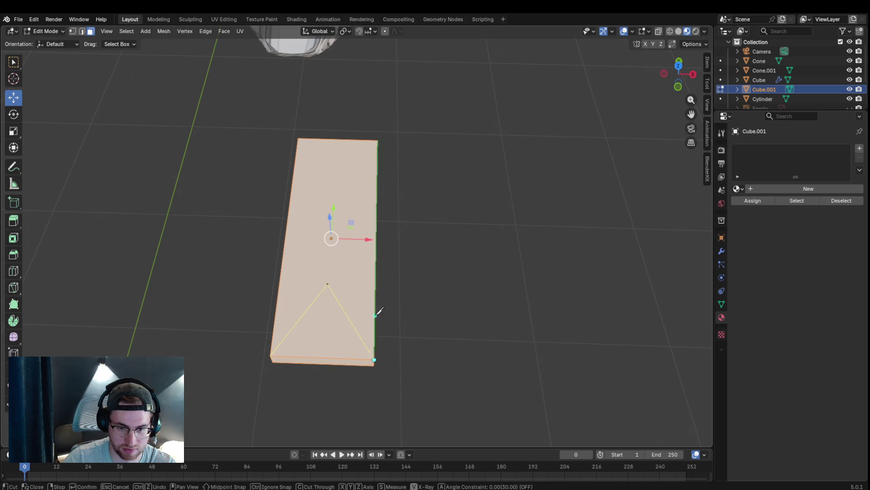
pyautogui.moveTo(349, 331); pyautogui.dragTo(369, 171, button='middle')
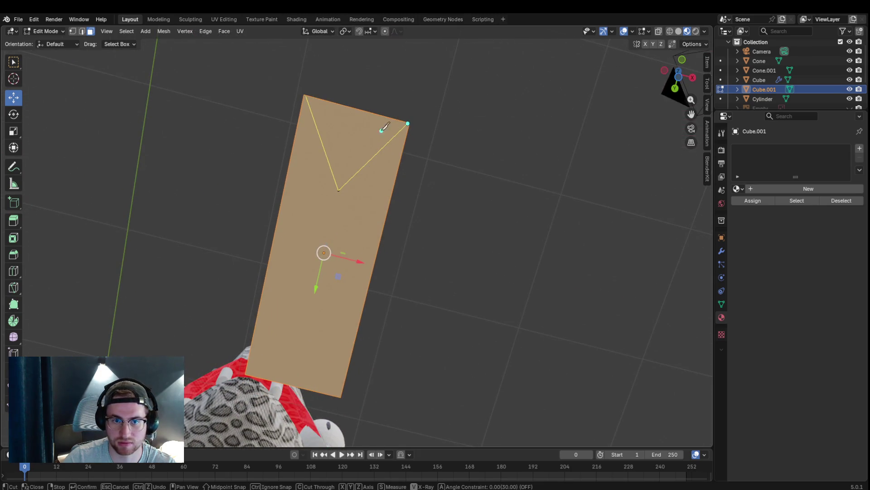
pyautogui.click(304, 93)
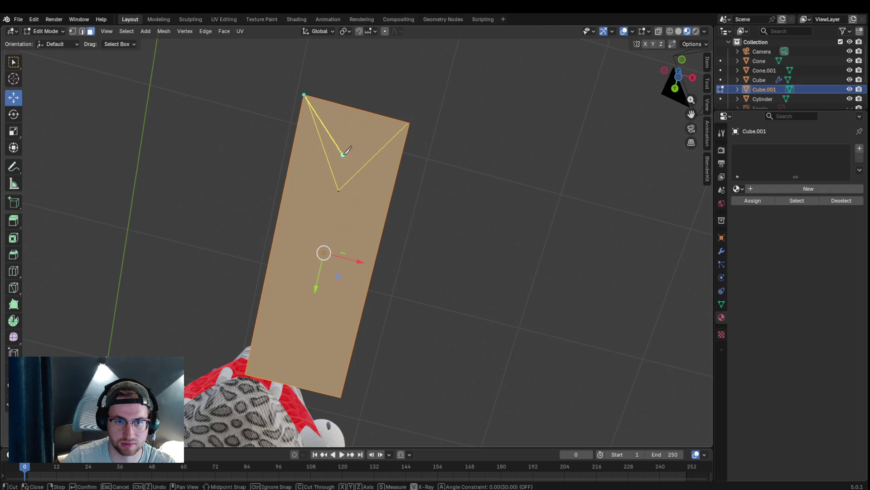
pyautogui.click(339, 189)
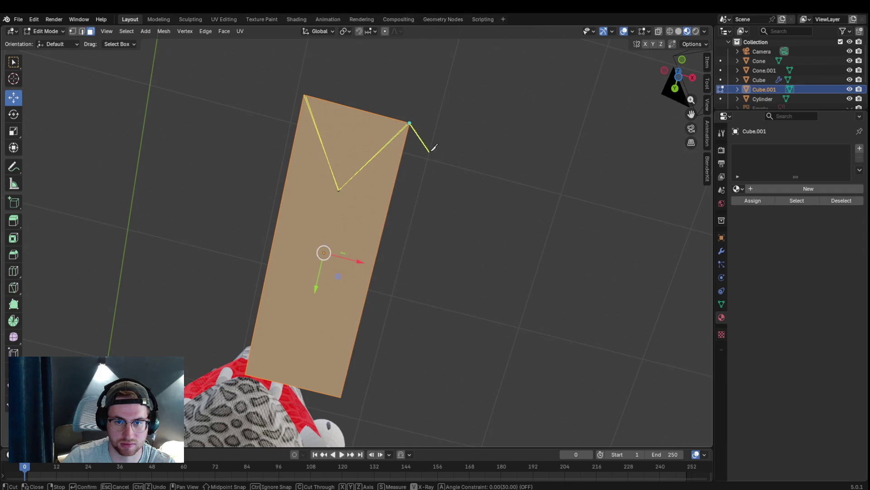
pyautogui.moveTo(455, 162); pyautogui.dragTo(441, 290, button='middle')
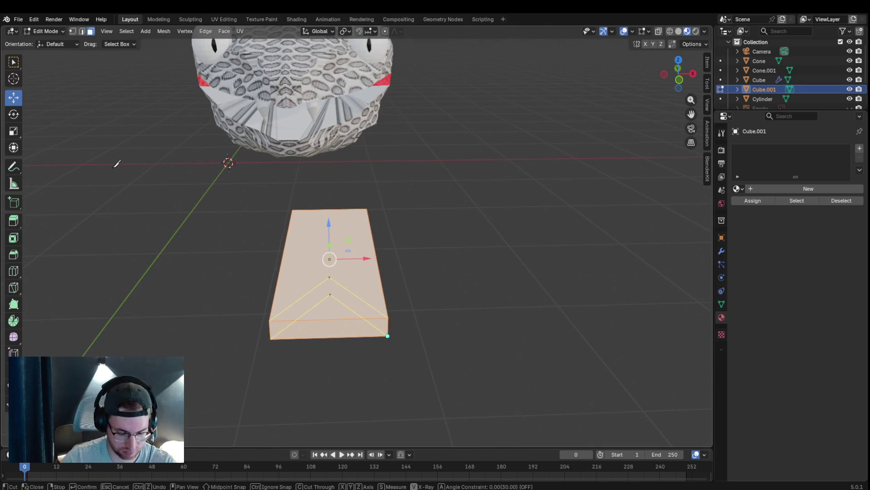
pyautogui.press('Return')
# Step: Delete the triangular faces inside the V notch
pyautogui.click(63, 31)
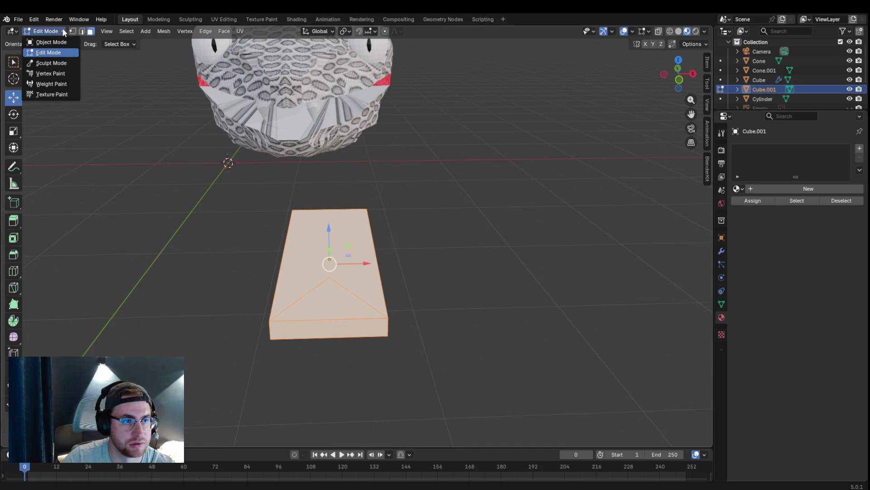
pyautogui.click(345, 317)
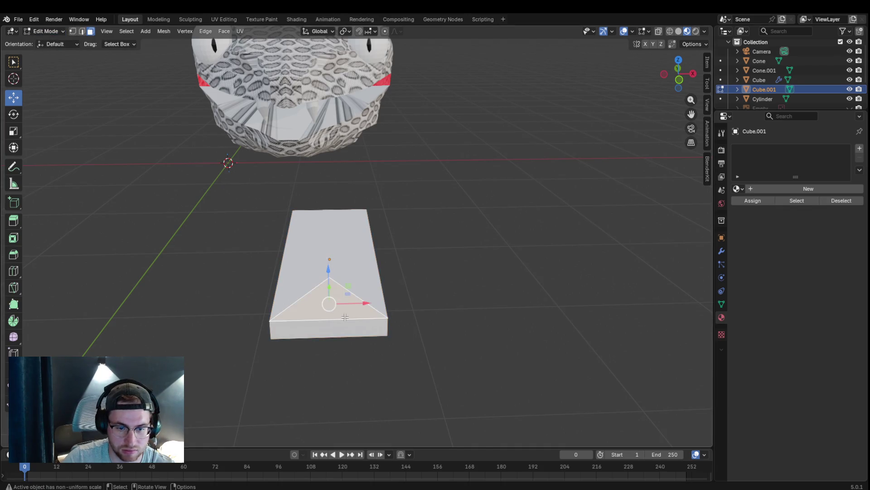
pyautogui.press('x')
pyautogui.click(345, 316)
pyautogui.click(346, 331)
pyautogui.press('x')
pyautogui.click(346, 331)
pyautogui.moveTo(346, 330); pyautogui.dragTo(346, 252, button='middle')
pyautogui.press('x')
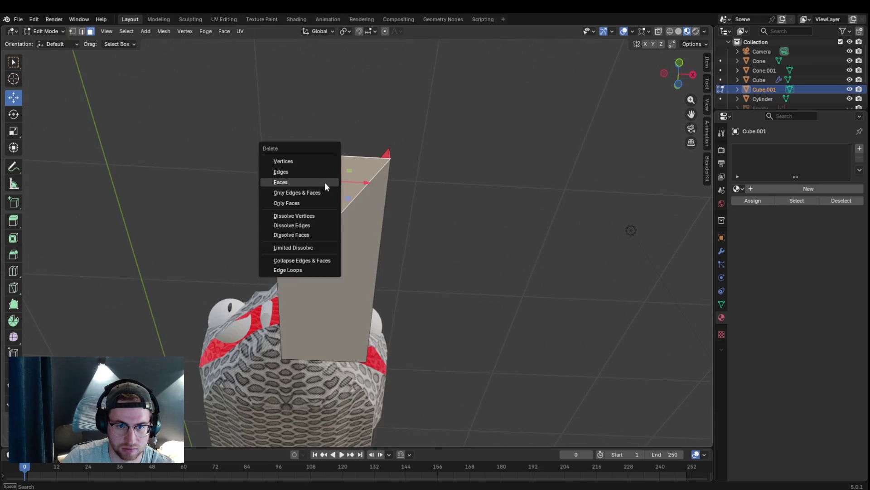
pyautogui.click(320, 182)
pyautogui.moveTo(410, 216)
pyautogui.mouseDown(button='middle')
pyautogui.moveTo(379, 284)
pyautogui.moveTo(429, 321)
pyautogui.moveTo(390, 292)
pyautogui.moveTo(349, 284)
pyautogui.mouseUp(button='middle')
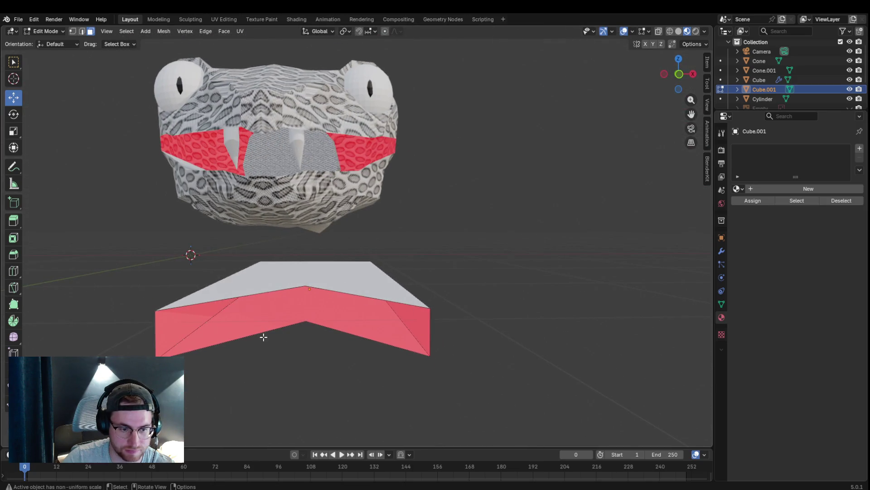
# Step: In vertex mode, select the left and right prong faces' vertices, then deselect
pyautogui.press('1')
pyautogui.click(155, 309)
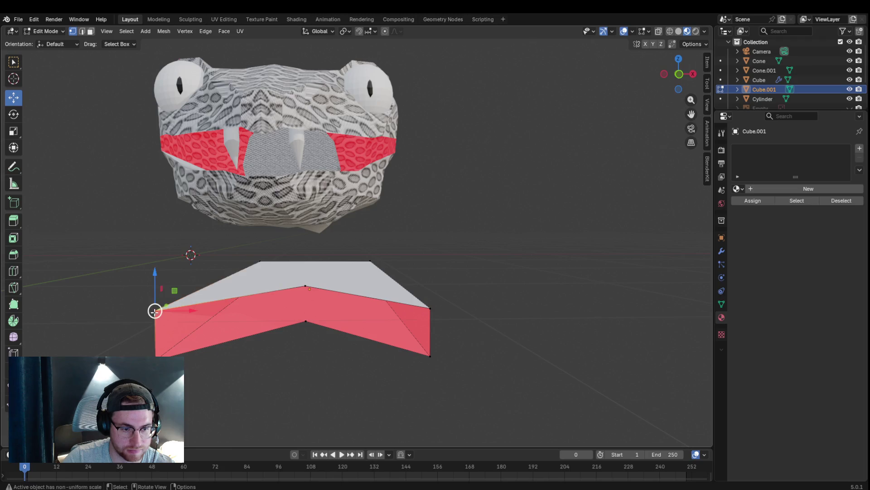
pyautogui.keyDown('shift'); pyautogui.click(155, 356); pyautogui.keyUp('shift')
pyautogui.keyDown('shift'); pyautogui.click(306, 321); pyautogui.keyUp('shift')
pyautogui.keyDown('shift'); pyautogui.click(305, 286); pyautogui.keyUp('shift')
pyautogui.click(429, 353)
pyautogui.keyDown('shift'); pyautogui.click(431, 308); pyautogui.keyUp('shift')
pyautogui.keyDown('shift'); pyautogui.click(310, 286); pyautogui.keyUp('shift')
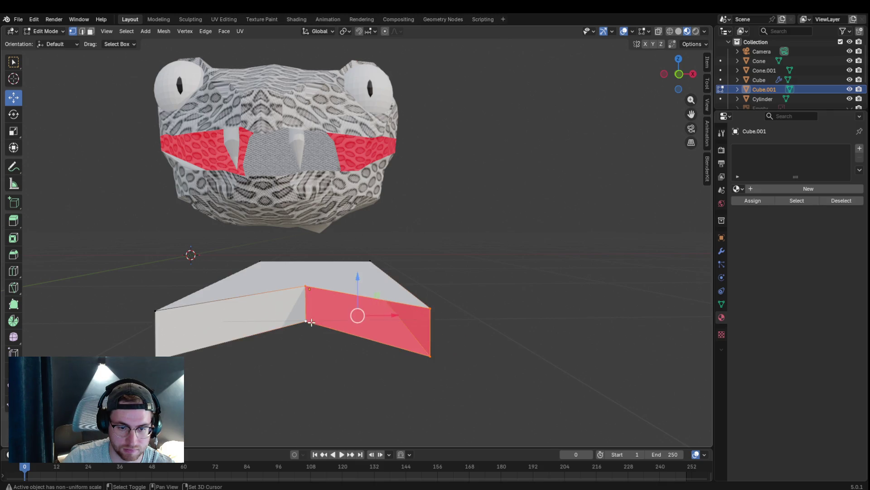
pyautogui.keyDown('shift'); pyautogui.click(311, 321); pyautogui.keyUp('shift')
pyautogui.click(379, 382)
pyautogui.moveTo(379, 382)
pyautogui.mouseDown(button='middle')
pyautogui.moveTo(336, 417)
pyautogui.moveTo(295, 379)
pyautogui.moveTo(319, 328)
pyautogui.moveTo(340, 314)
pyautogui.moveTo(327, 334)
pyautogui.moveTo(293, 338)
pyautogui.mouseUp(button='middle')
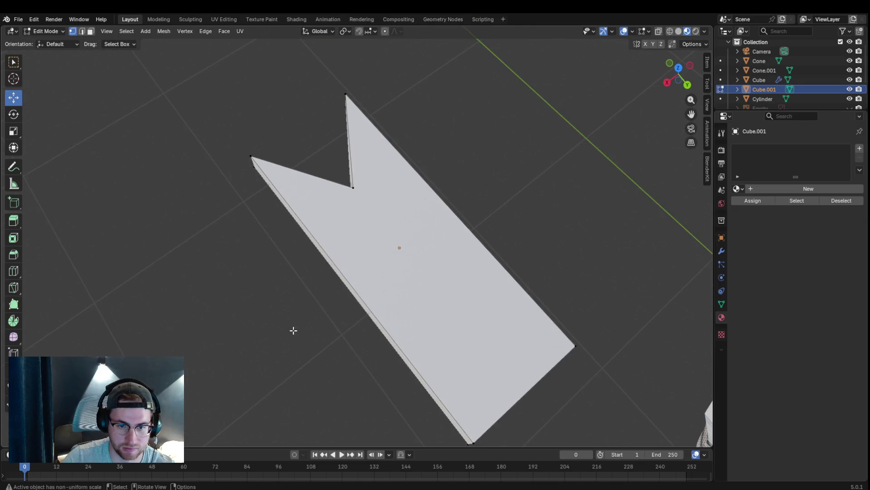
# Step: Stay in Edit Mode and make Cube.001 the active object after aborted loop cuts
pyautogui.hotkey('ctrl', 'r')
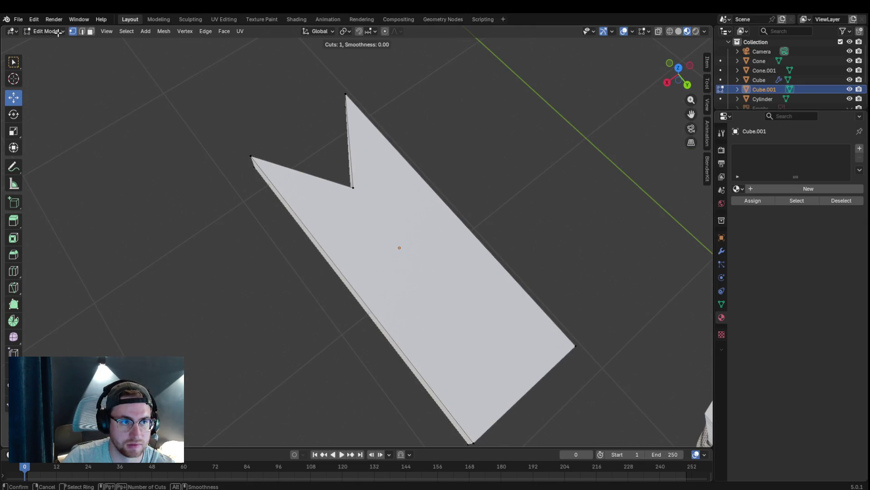
pyautogui.click(59, 32)
pyautogui.click(62, 32)
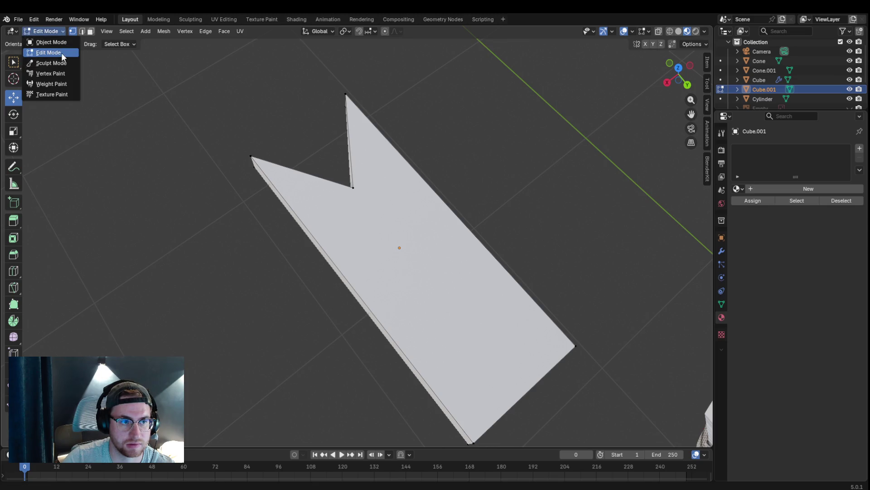
pyautogui.click(61, 53)
pyautogui.hotkey('ctrl', 'r')
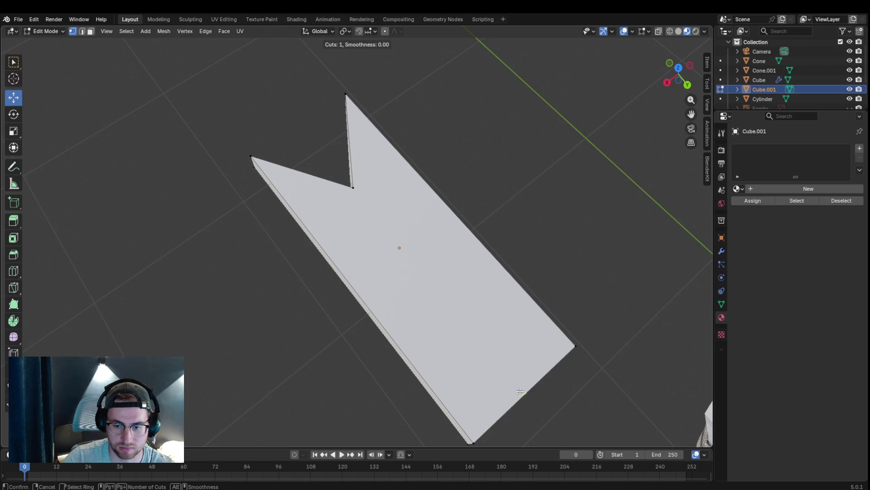
pyautogui.rightClick(516, 305)
pyautogui.click(765, 81)
pyautogui.click(768, 89)
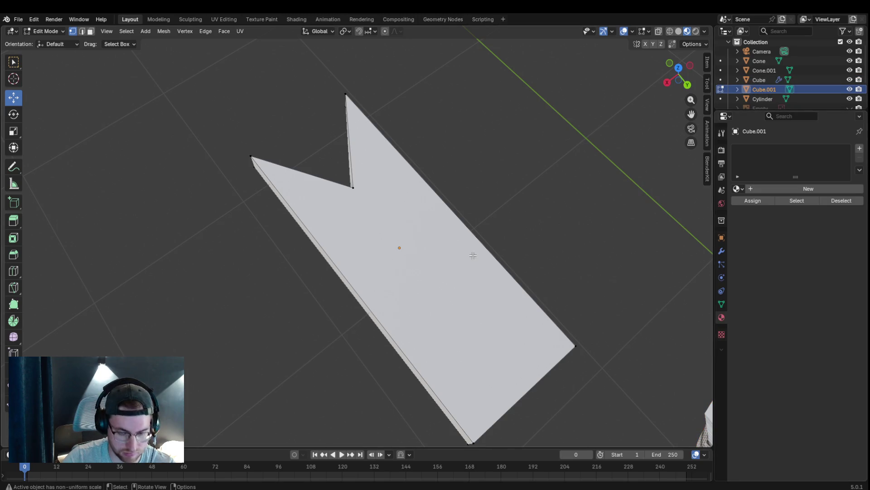
# Step: Add the first edge loops across the tongue with Loop Cut and Slide
pyautogui.hotkey('ctrl', 'r')
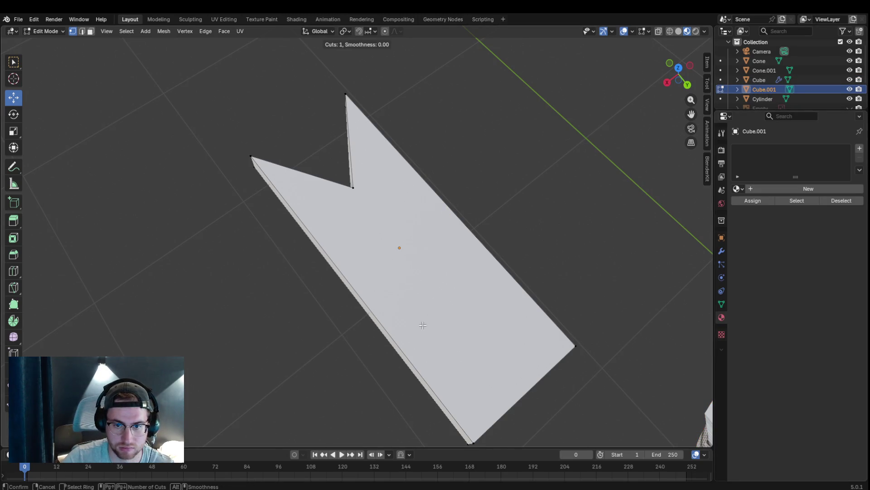
pyautogui.moveTo(332, 319); pyautogui.dragTo(330, 257, button='middle')
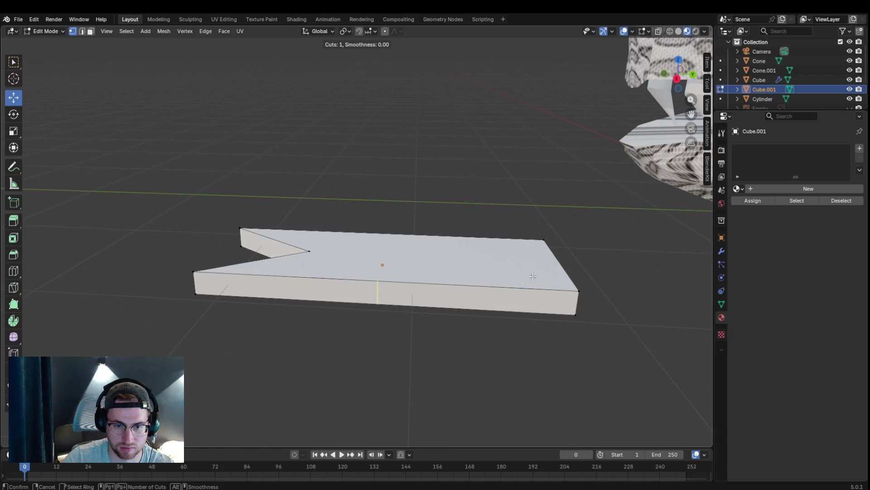
pyautogui.click(481, 298)
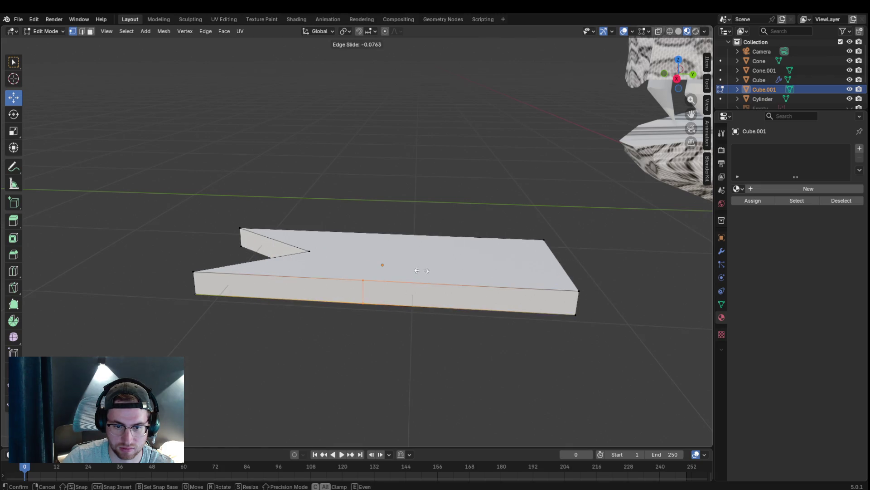
pyautogui.click(391, 281)
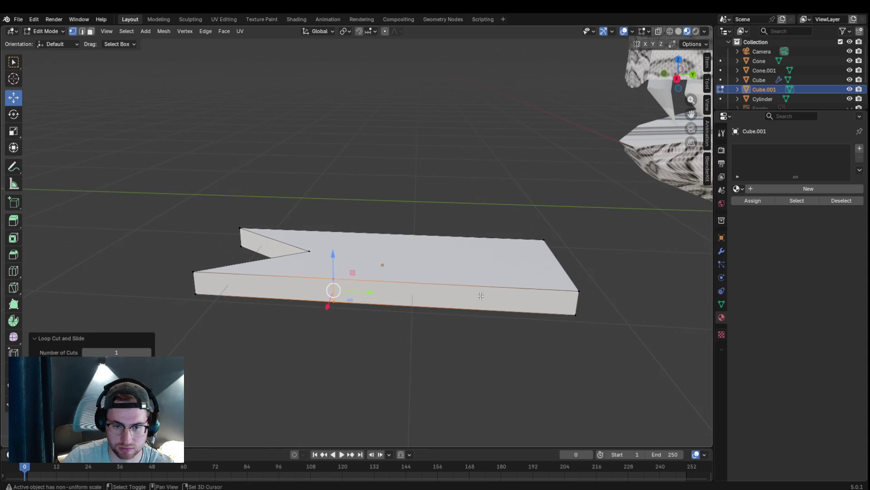
pyautogui.hotkey('ctrl', 'r')
pyautogui.click(452, 297)
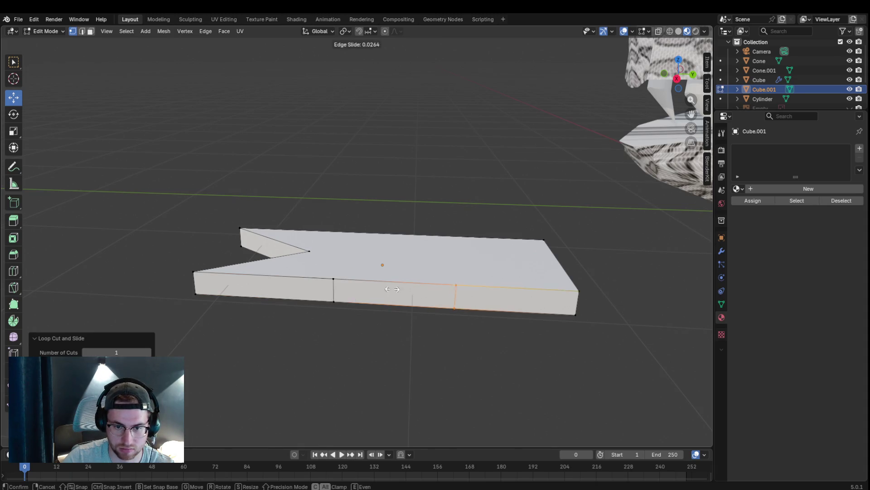
pyautogui.click(357, 290)
pyautogui.hotkey('ctrl', 'r')
pyautogui.click(502, 303)
pyautogui.click(501, 303)
# Step: Add more edge loops toward the back of the tongue
pyautogui.hotkey('ctrl', 'r')
pyautogui.click(402, 247)
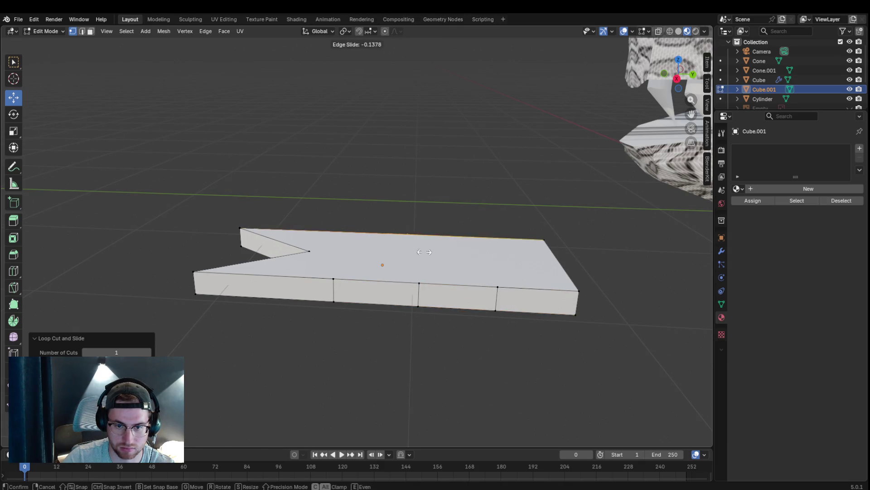
pyautogui.click(361, 247)
pyautogui.hotkey('ctrl', 'r')
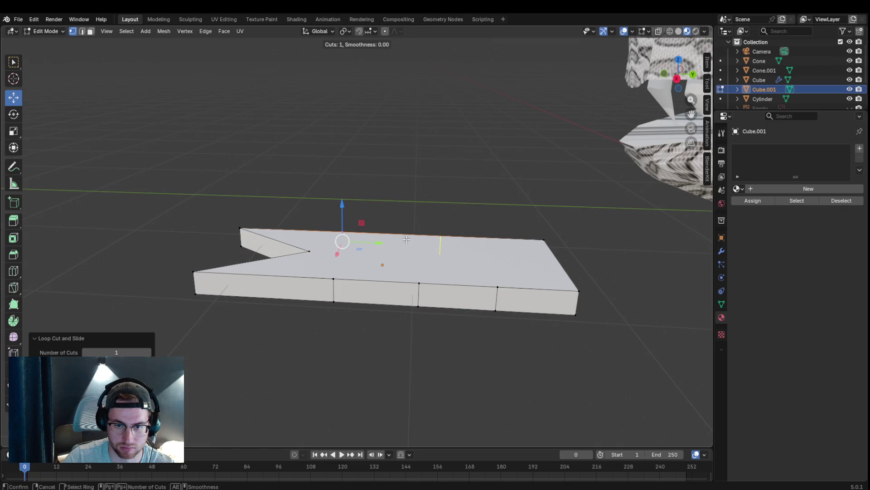
pyautogui.click(409, 239)
pyautogui.click(419, 242)
pyautogui.hotkey('ctrl', 'r')
pyautogui.click(490, 246)
pyautogui.click(492, 245)
pyautogui.moveTo(492, 245)
pyautogui.mouseDown(button='middle')
pyautogui.moveTo(469, 324)
pyautogui.moveTo(332, 285)
pyautogui.mouseUp(button='middle')
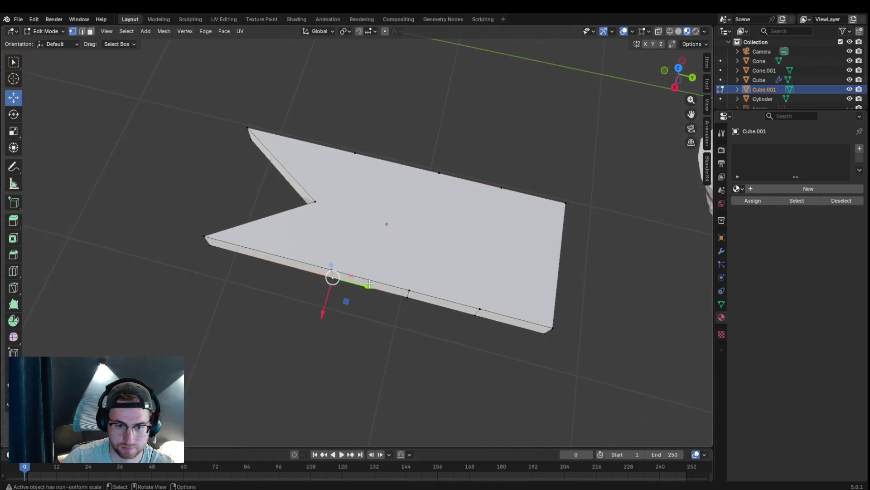
# Step: Select the tongue's upper corner vertices and pull them inward to taper the tongue
pyautogui.click(335, 268)
pyautogui.click(356, 154)
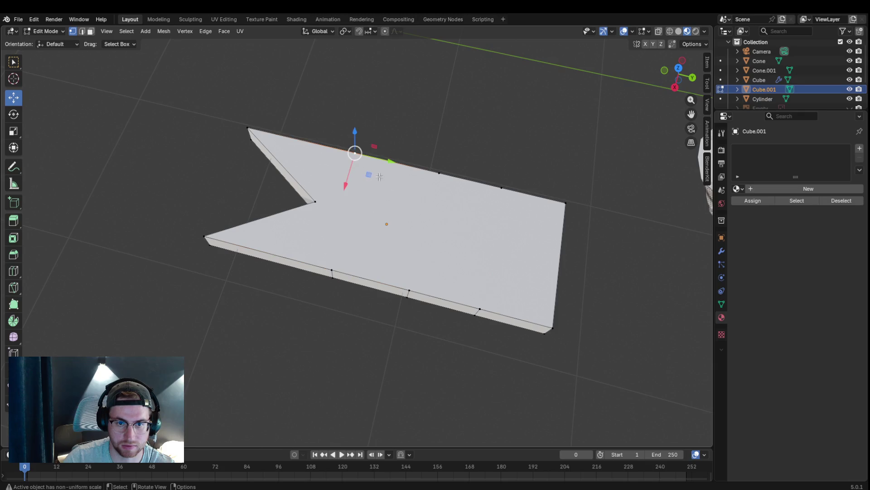
pyautogui.click(326, 282)
pyautogui.keyDown('shift'); pyautogui.click(333, 269); pyautogui.keyUp('shift')
pyautogui.moveTo(333, 269); pyautogui.dragTo(350, 237)
# Step: Pull the lower corner vertices up and right, cancelling the move that flipped a face
pyautogui.click(413, 291)
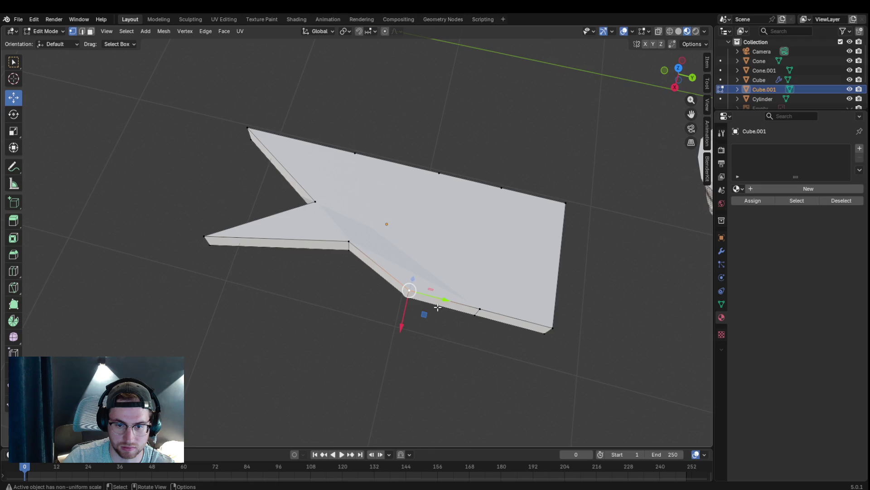
pyautogui.moveTo(413, 291); pyautogui.dragTo(439, 259)
pyautogui.click(474, 312)
pyautogui.moveTo(473, 311)
pyautogui.mouseDown()
pyautogui.moveTo(489, 296)
pyautogui.moveTo(494, 266)
pyautogui.mouseUp()
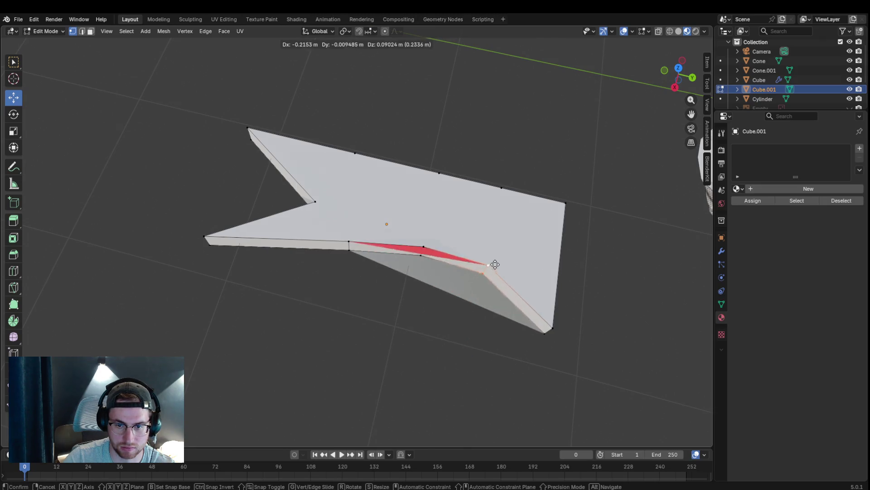
pyautogui.press('Escape')
pyautogui.moveTo(475, 313)
pyautogui.mouseDown(button='middle')
pyautogui.moveTo(463, 317)
pyautogui.moveTo(452, 224)
pyautogui.moveTo(463, 213)
pyautogui.mouseUp(button='middle')
pyautogui.moveTo(462, 213)
pyautogui.mouseDown()
pyautogui.moveTo(498, 263)
pyautogui.moveTo(468, 216)
pyautogui.mouseUp()
# Step: Reposition the top corner vertex and delete the selected faces
pyautogui.moveTo(567, 144)
pyautogui.mouseDown()
pyautogui.moveTo(586, 197)
pyautogui.moveTo(613, 221)
pyautogui.mouseUp()
pyautogui.moveTo(603, 243)
pyautogui.mouseDown(button='middle')
pyautogui.moveTo(362, 319)
pyautogui.moveTo(362, 390)
pyautogui.moveTo(386, 430)
pyautogui.moveTo(381, 56)
pyautogui.moveTo(363, 85)
pyautogui.mouseUp(button='middle')
pyautogui.press('3')
pyautogui.press('x')
pyautogui.click(363, 319)
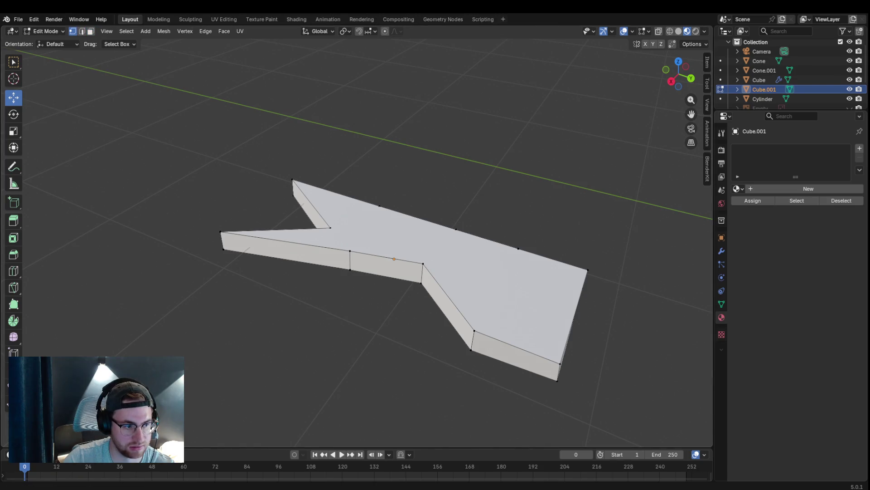
# Step: Move the corner edge and the corner vertex to the right
pyautogui.click(470, 347)
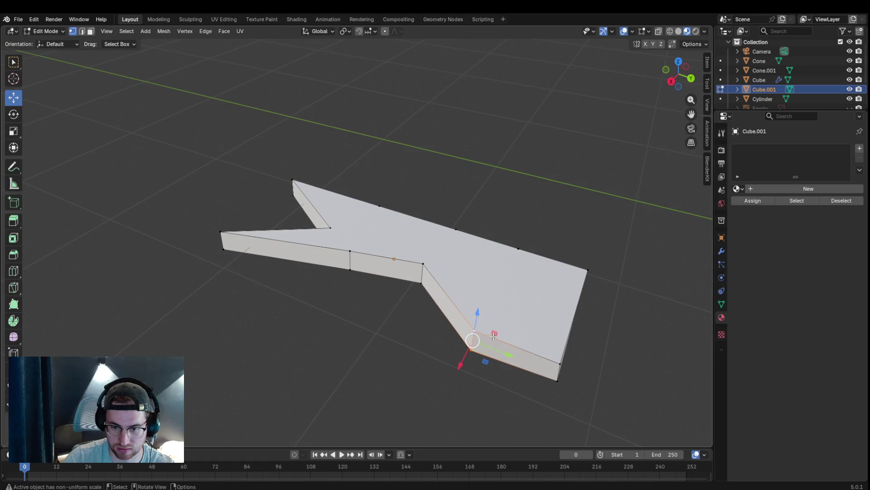
pyautogui.press('g')
pyautogui.click(511, 304)
pyautogui.click(554, 381)
pyautogui.moveTo(557, 381)
pyautogui.mouseDown(button='middle')
pyautogui.moveTo(502, 392)
pyautogui.moveTo(466, 355)
pyautogui.mouseUp(button='middle')
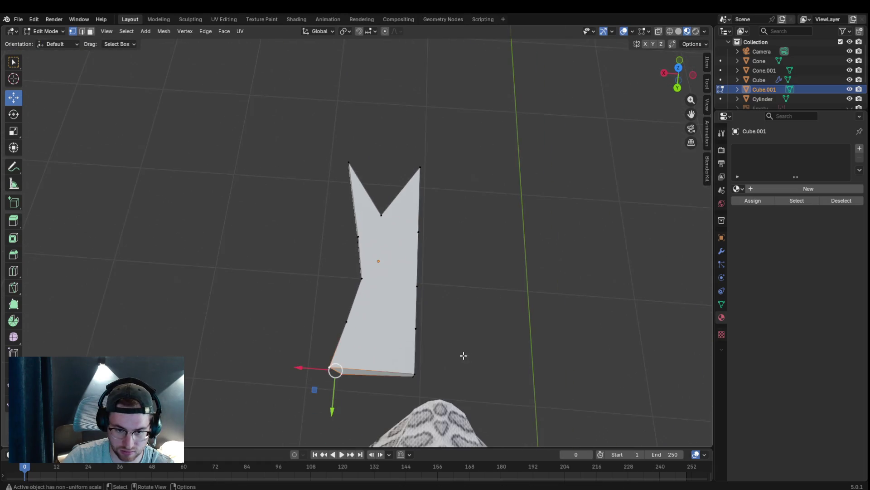
pyautogui.press('g')
pyautogui.click(497, 352)
# Step: Move the left-side shaft vertex inward to narrow the tongue shaft
pyautogui.click(345, 324)
pyautogui.press('g')
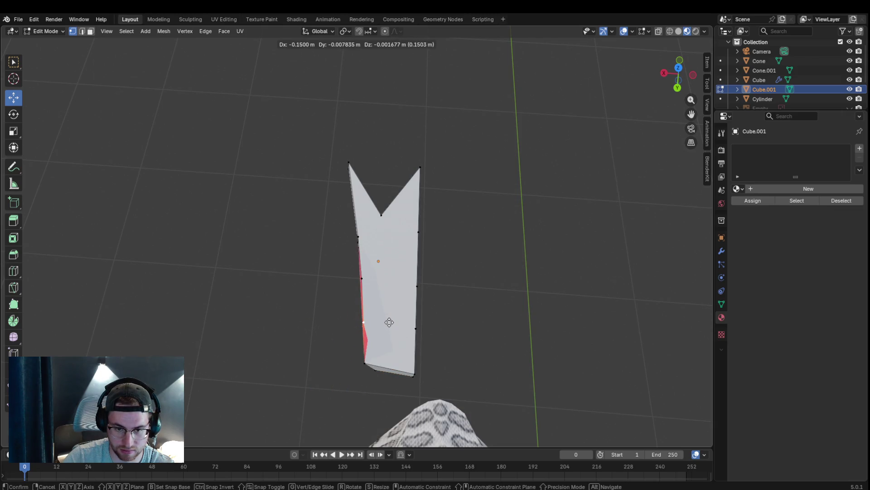
pyautogui.click(389, 313)
pyautogui.moveTo(388, 311)
pyautogui.mouseDown(button='middle')
pyautogui.moveTo(377, 285)
pyautogui.moveTo(408, 266)
pyautogui.moveTo(430, 272)
pyautogui.mouseUp(button='middle')
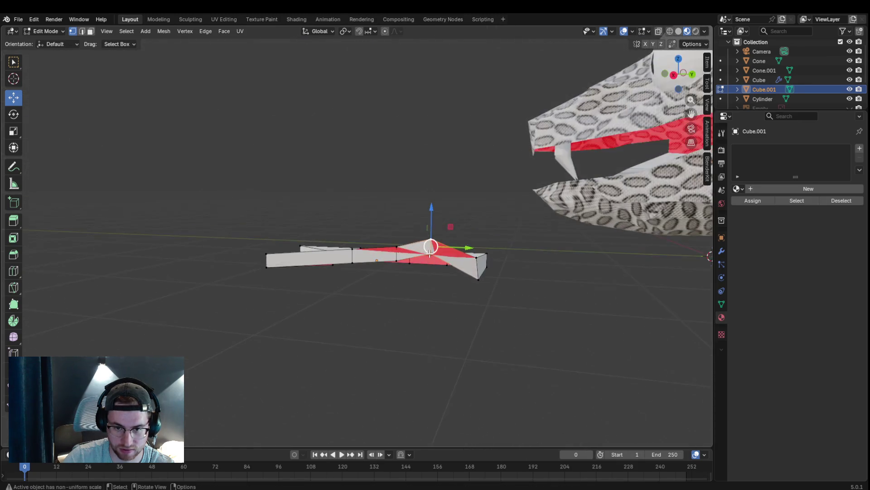
# Step: Raise the selected vertex, then clear the tongue's selection
pyautogui.press('g')
pyautogui.click(445, 286)
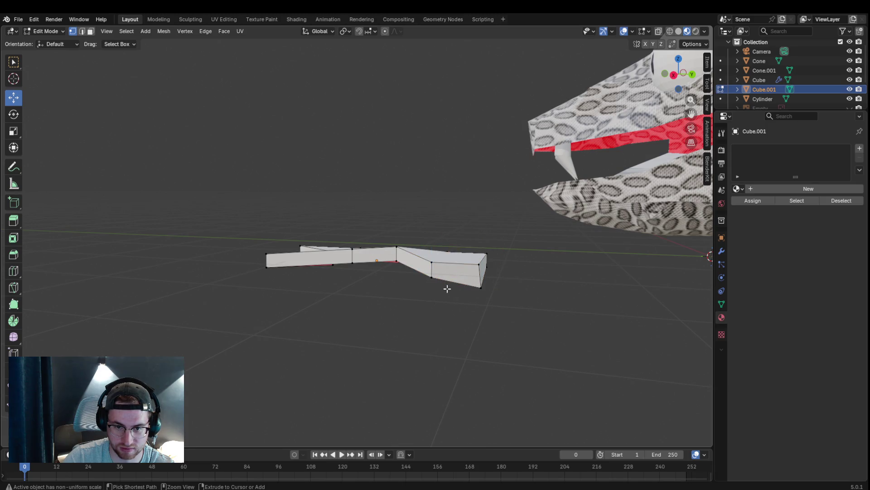
pyautogui.press('3')
pyautogui.click(447, 289)
pyautogui.keyDown('shift'); pyautogui.click(447, 288); pyautogui.keyUp('shift')
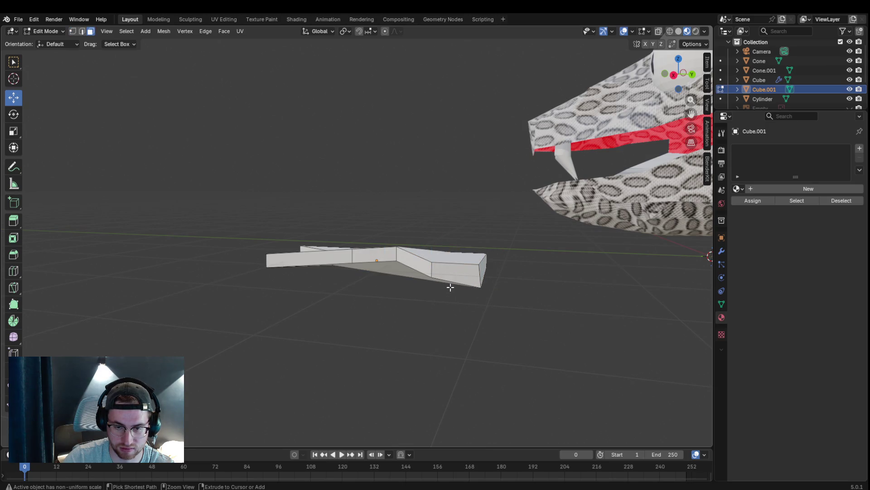
pyautogui.press('a')
pyautogui.hotkey('alt', 'a')
pyautogui.moveTo(473, 290); pyautogui.dragTo(417, 343, button='middle')
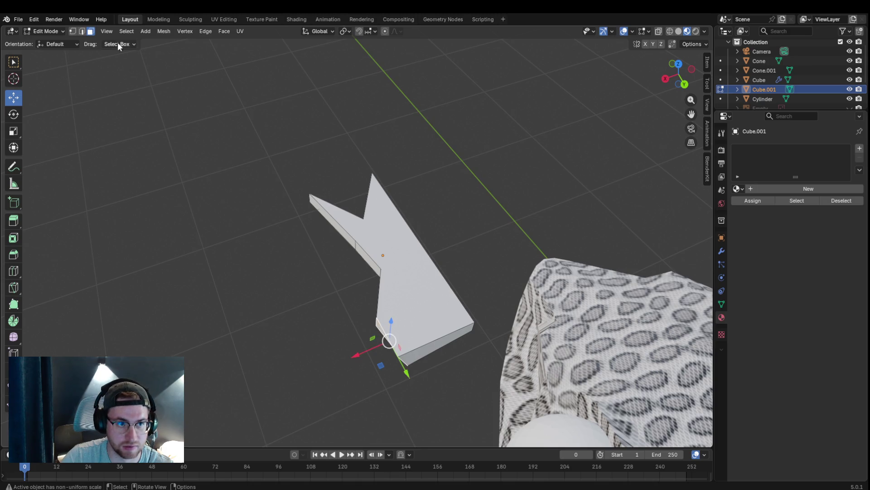
# Step: Select the single corner vertex and adjust its position along X
pyautogui.click(377, 325)
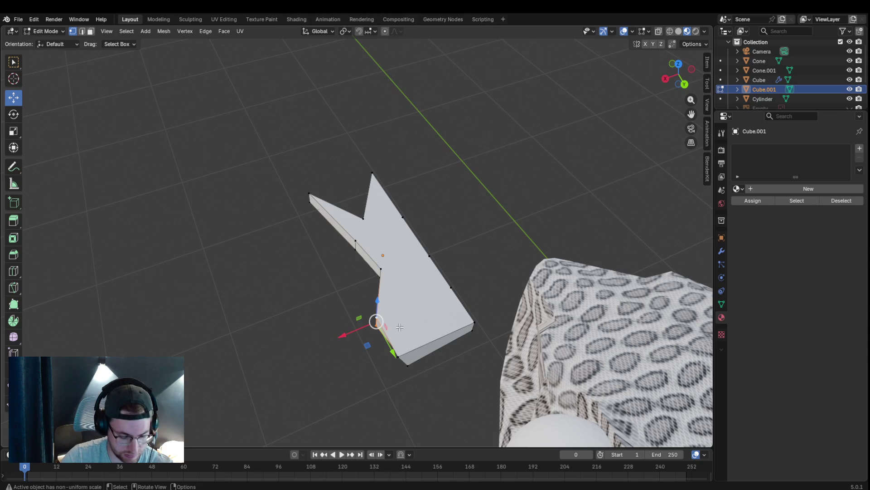
pyautogui.press('s')
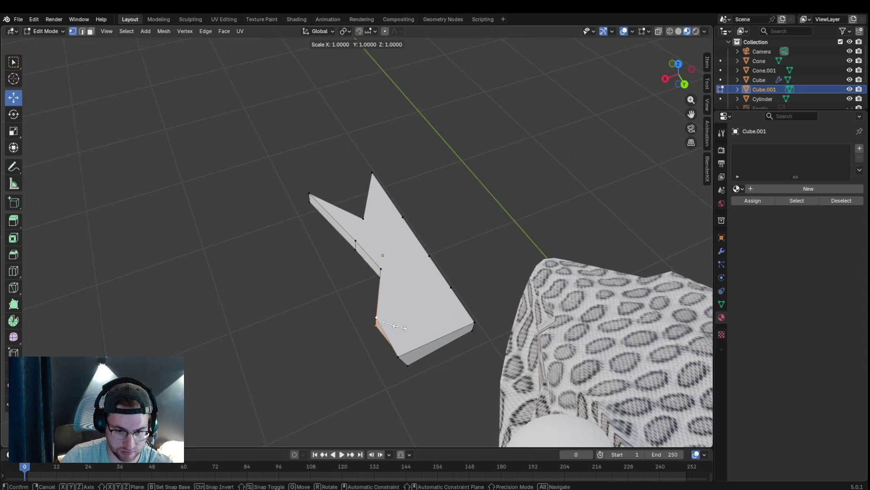
pyautogui.press('Escape')
pyautogui.press('g')
pyautogui.press('x')
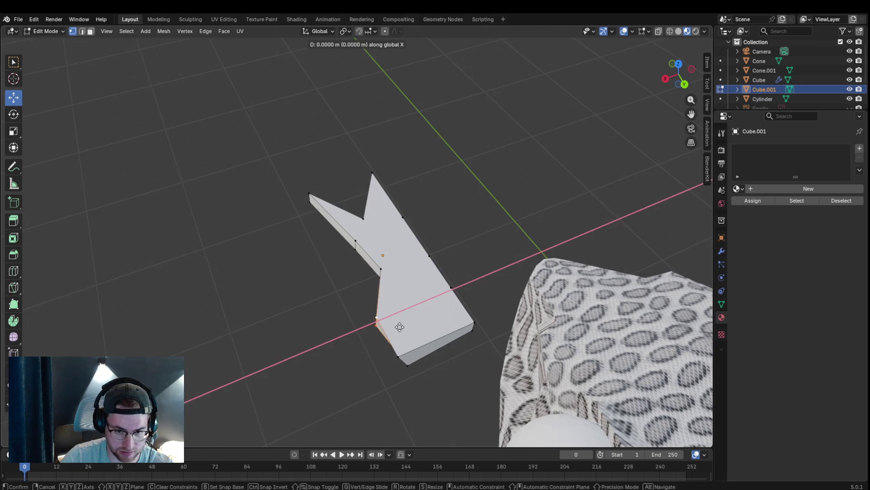
pyautogui.click(425, 321)
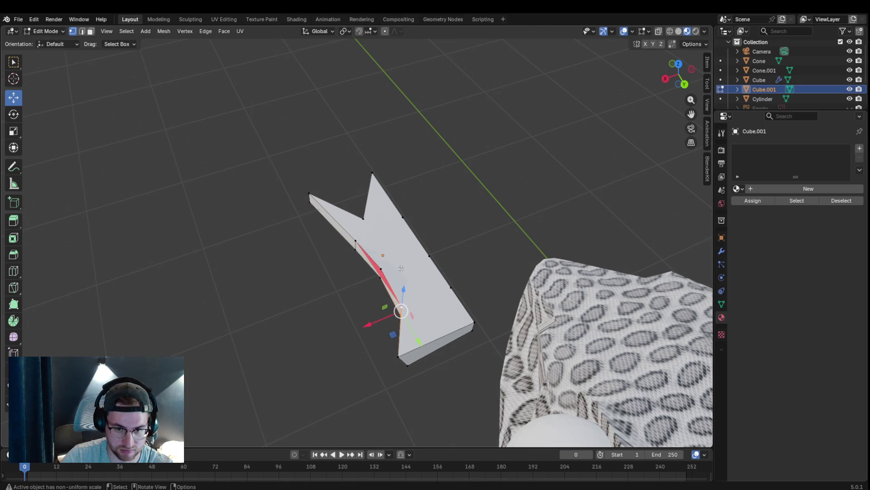
pyautogui.moveTo(399, 266)
pyautogui.mouseDown(button='middle')
pyautogui.moveTo(441, 210)
pyautogui.moveTo(450, 293)
pyautogui.mouseUp(button='middle')
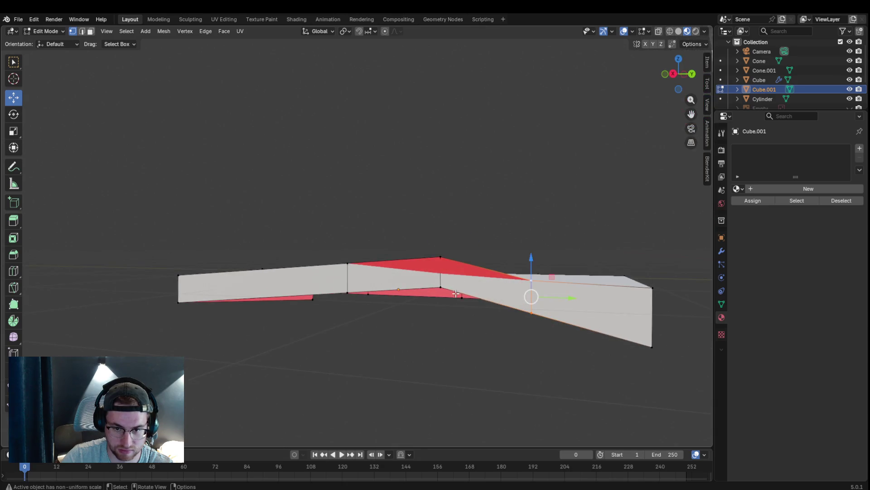
pyautogui.press('g')
pyautogui.click(439, 296)
# Step: Lower two upper vertices to start the tongue's up-and-down wave
pyautogui.press('g')
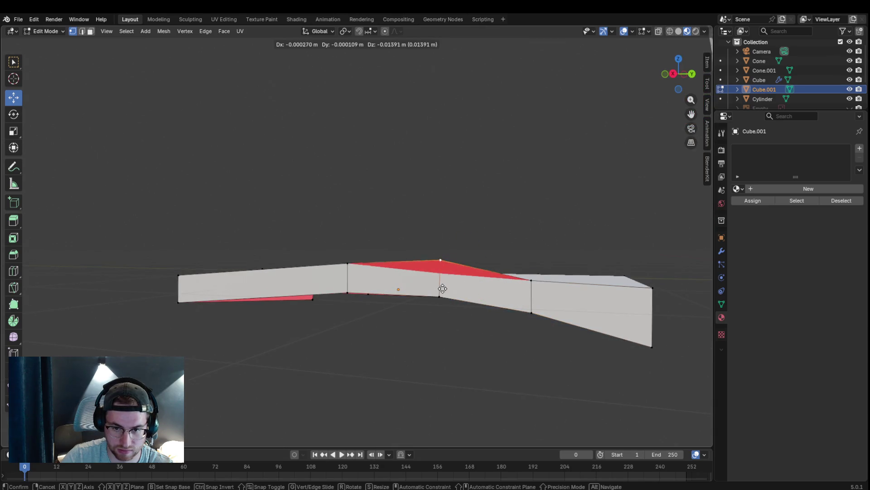
pyautogui.click(443, 303)
pyautogui.click(348, 264)
pyautogui.press('g')
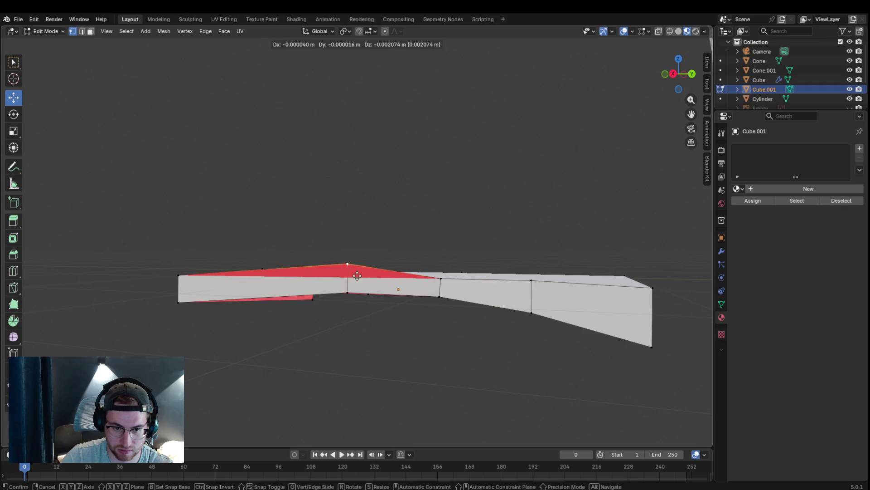
pyautogui.click(358, 286)
pyautogui.moveTo(358, 288); pyautogui.dragTo(435, 317, button='middle')
# Step: Add the bottom vertex and shift the selected vertices along X twice
pyautogui.keyDown('shift'); pyautogui.click(427, 320); pyautogui.keyUp('shift')
pyautogui.press('g')
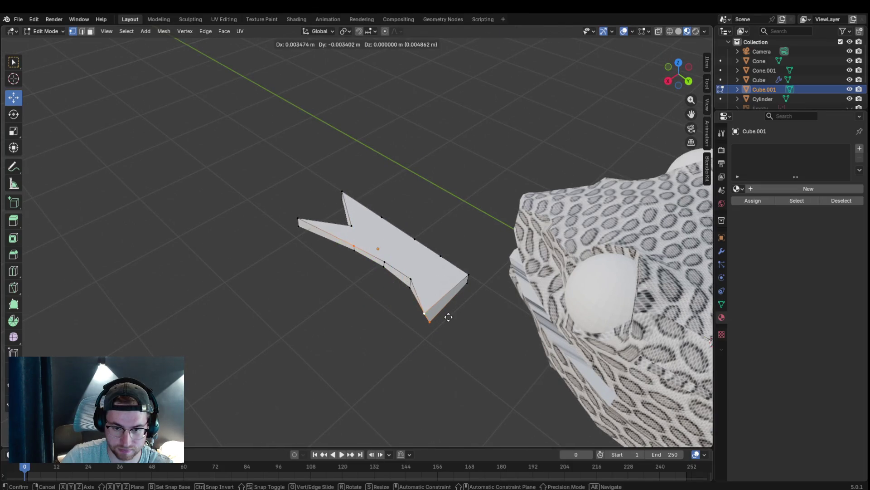
pyautogui.press('x')
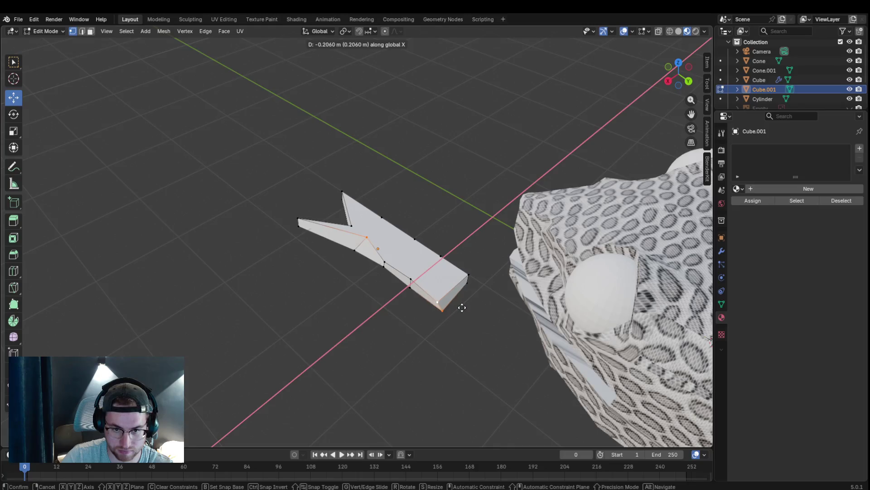
pyautogui.click(457, 311)
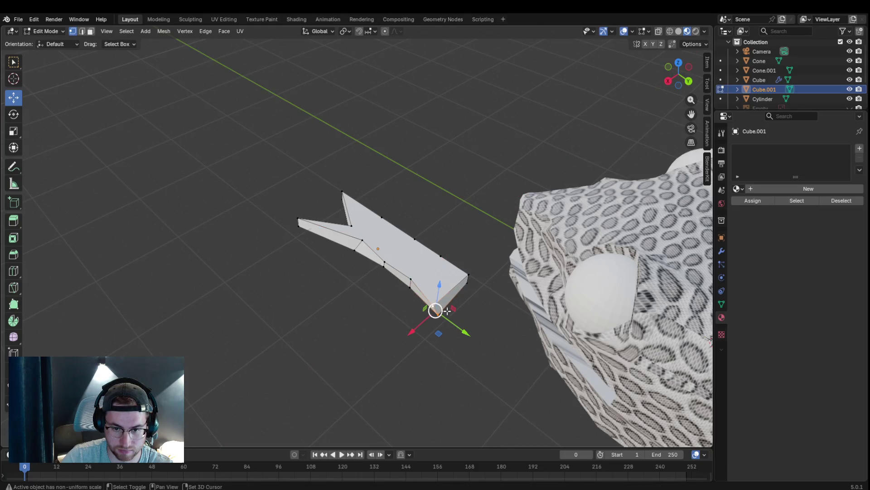
pyautogui.press('g')
pyautogui.press('x')
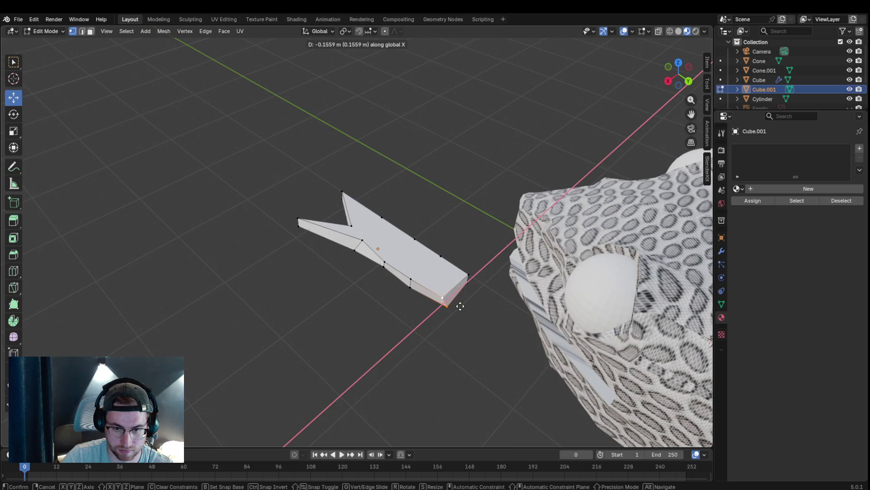
pyautogui.click(464, 304)
pyautogui.moveTo(379, 210)
pyautogui.mouseDown(button='middle')
pyautogui.moveTo(224, 203)
pyautogui.moveTo(352, 308)
pyautogui.mouseUp(button='middle')
# Step: Shift the bottom vertex along the X axis
pyautogui.click(350, 337)
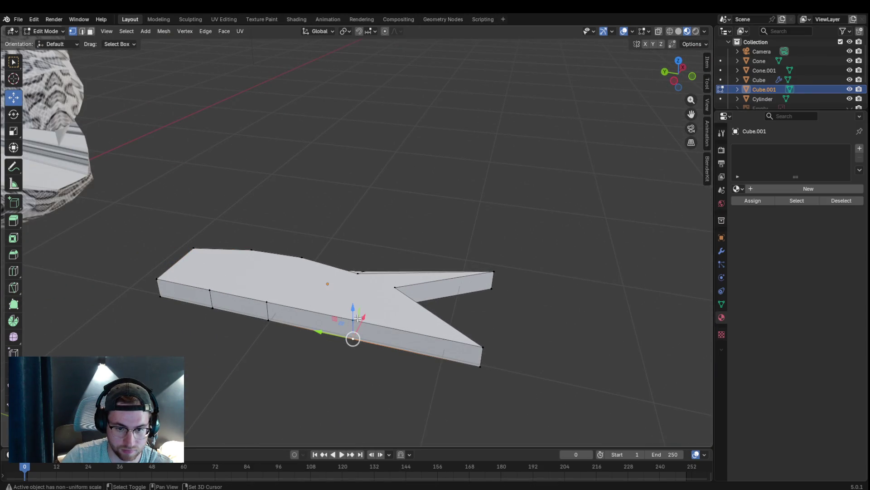
pyautogui.moveTo(439, 316); pyautogui.dragTo(377, 369, button='middle')
pyautogui.press('g')
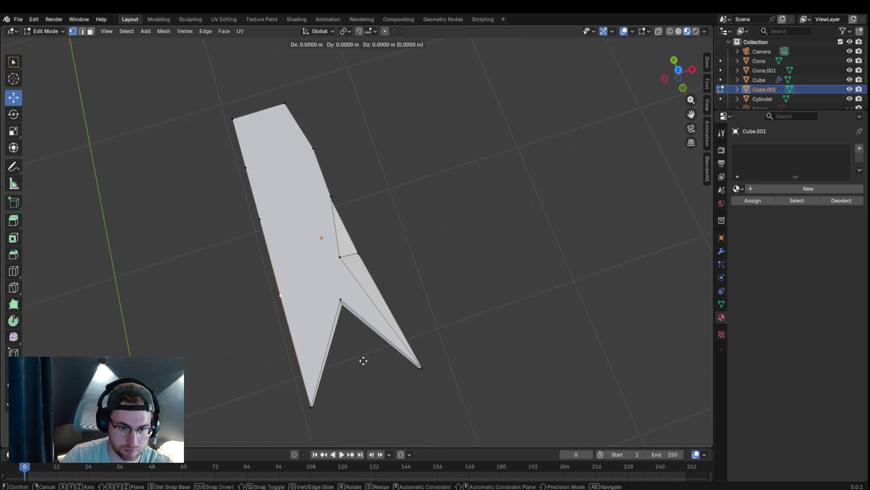
pyautogui.press('x')
pyautogui.click(383, 352)
# Step: Shift the back-end edge about 0.16 m along X to kink the shaft
pyautogui.moveTo(293, 255)
pyautogui.mouseDown(button='middle')
pyautogui.moveTo(272, 211)
pyautogui.moveTo(258, 272)
pyautogui.mouseUp(button='middle')
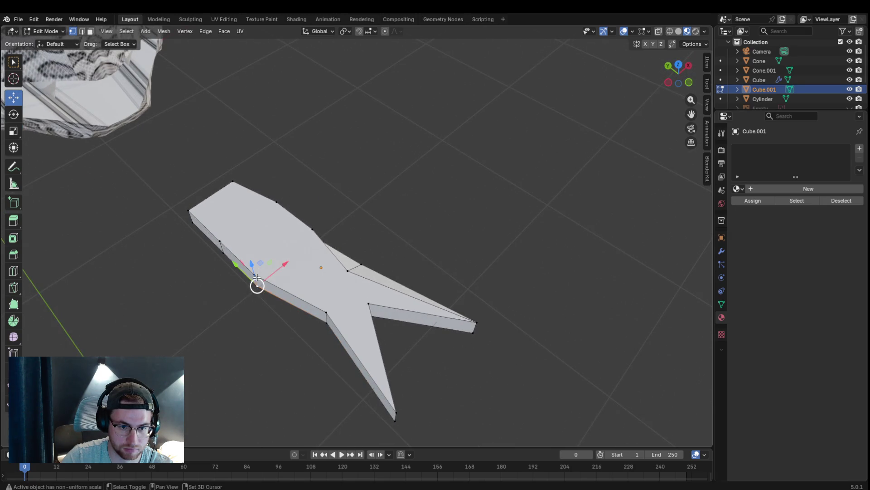
pyautogui.press('g')
pyautogui.press('x')
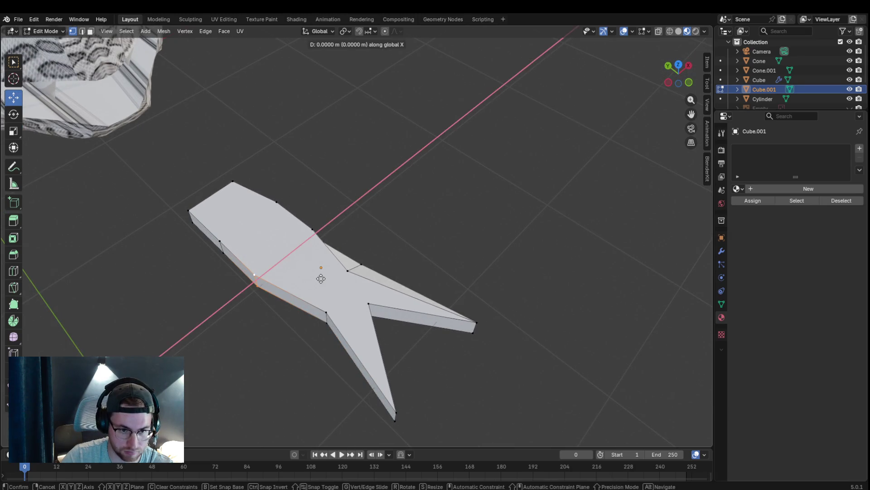
pyautogui.click(350, 257)
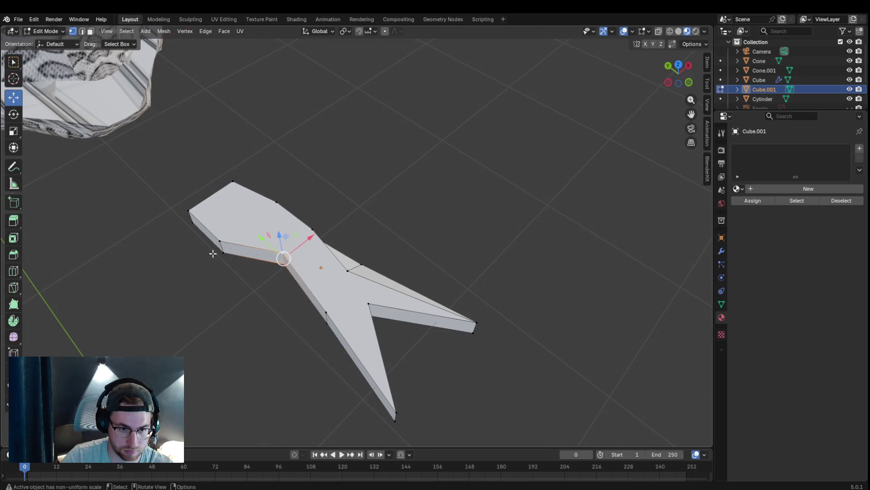
pyautogui.press('x')
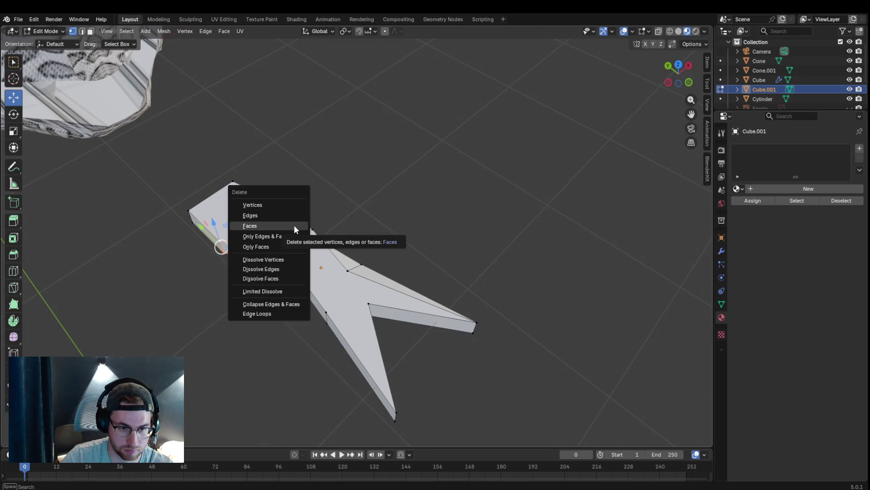
pyautogui.press('Escape')
pyautogui.press('g')
pyautogui.press('x')
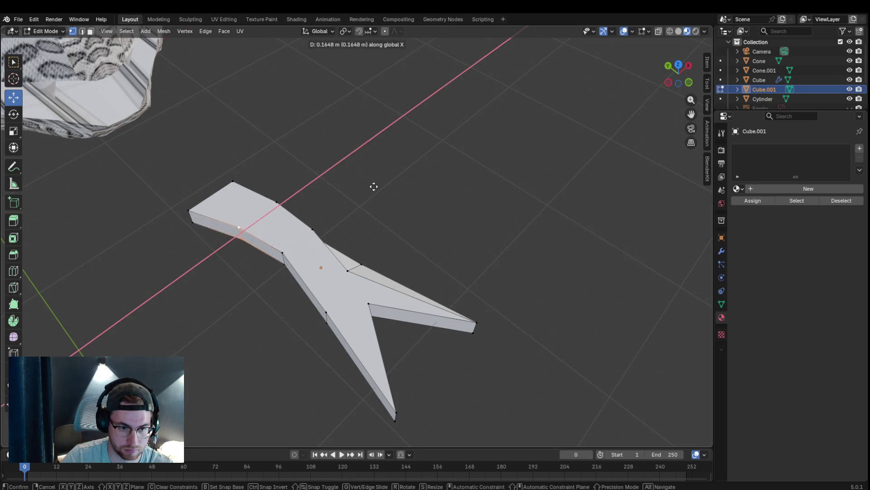
pyautogui.click(378, 184)
pyautogui.moveTo(360, 208)
pyautogui.mouseDown(button='middle')
pyautogui.moveTo(358, 224)
pyautogui.moveTo(317, 175)
pyautogui.moveTo(342, 53)
pyautogui.moveTo(234, 99)
pyautogui.mouseUp(button='middle')
pyautogui.scroll(5, 341, 53)
pyautogui.click(231, 100)
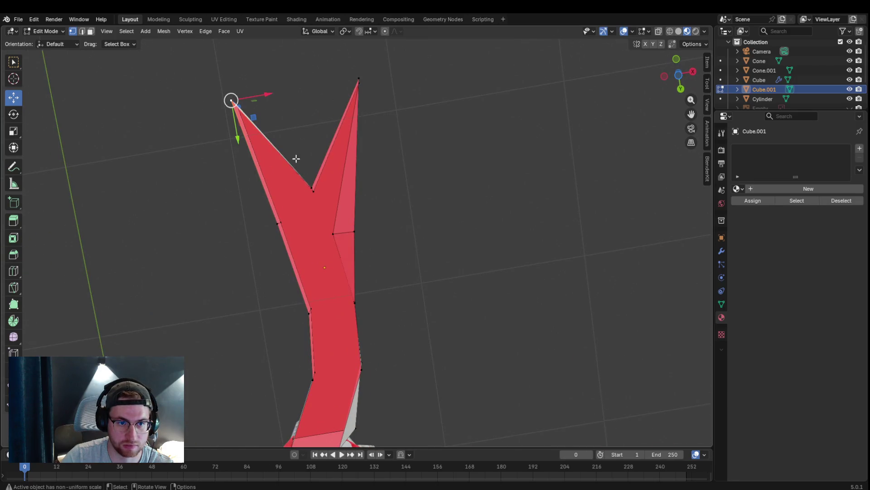
pyautogui.moveTo(312, 188)
pyautogui.mouseDown(button='middle')
pyautogui.moveTo(359, 227)
pyautogui.moveTo(345, 222)
pyautogui.mouseUp(button='middle')
pyautogui.keyDown('shift'); pyautogui.click(331, 216); pyautogui.keyUp('shift')
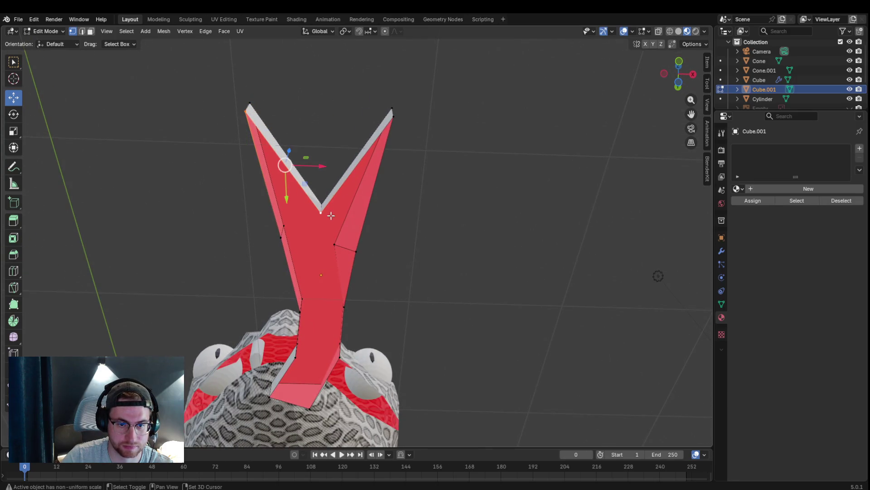
pyautogui.keyDown('shift'); pyautogui.click(393, 118); pyautogui.keyUp('shift')
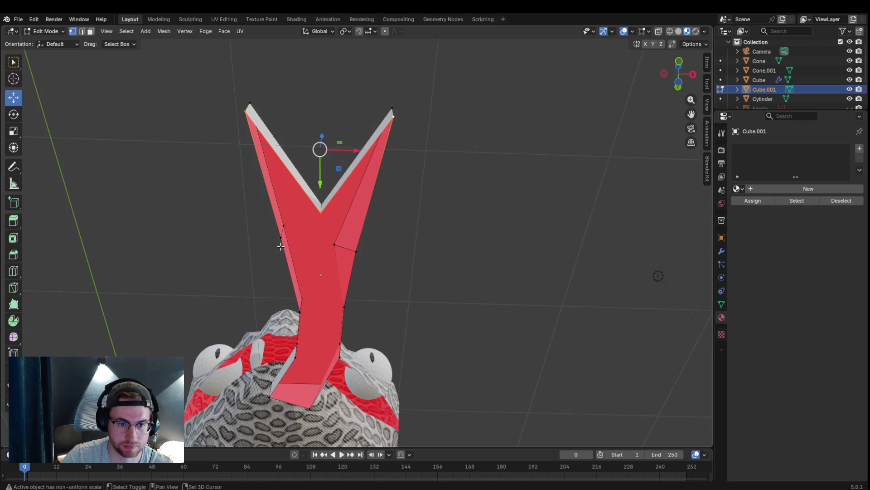
pyautogui.moveTo(307, 230); pyautogui.dragTo(304, 210, button='middle')
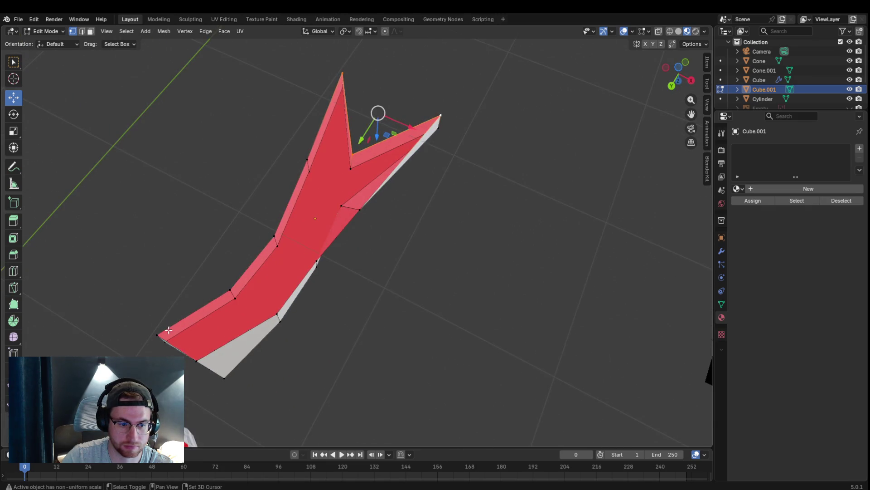
pyautogui.keyDown('shift'); pyautogui.click(314, 165); pyautogui.keyUp('shift')
pyautogui.moveTo(368, 213)
pyautogui.mouseDown(button='middle')
pyautogui.moveTo(311, 162)
pyautogui.moveTo(320, 142)
pyautogui.moveTo(361, 209)
pyautogui.mouseUp(button='middle')
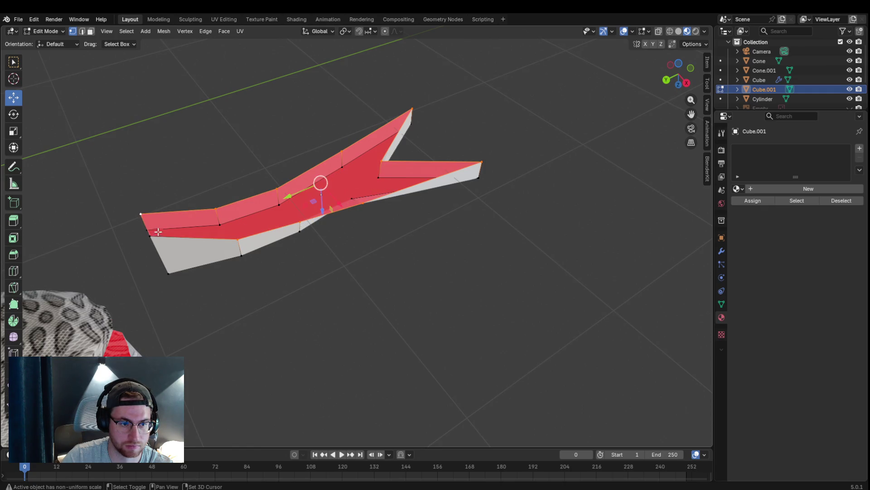
pyautogui.click(497, 266)
pyautogui.moveTo(498, 266)
pyautogui.mouseDown(button='middle')
pyautogui.moveTo(398, 218)
pyautogui.moveTo(440, 118)
pyautogui.moveTo(492, 151)
pyautogui.moveTo(415, 232)
pyautogui.moveTo(363, 181)
pyautogui.moveTo(353, 202)
pyautogui.moveTo(380, 213)
pyautogui.moveTo(383, 255)
pyautogui.mouseUp(button='middle')
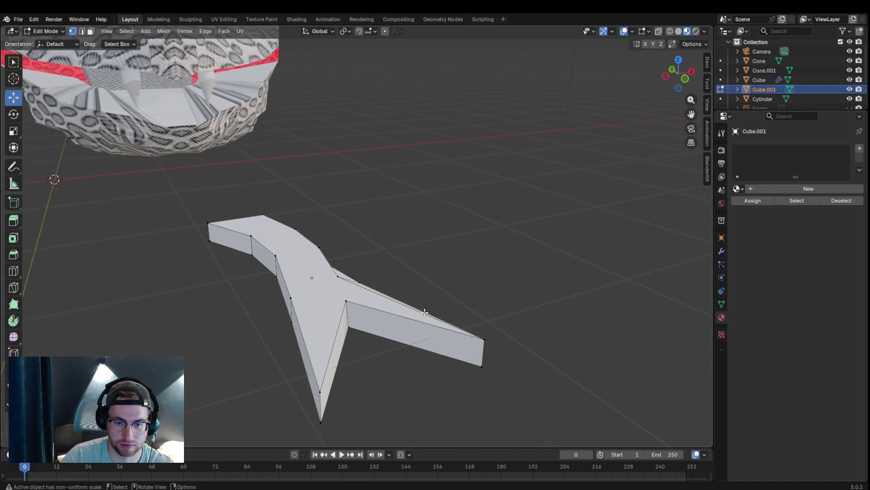
# Step: Add a Bevel modifier to the whole Cube.001 tongue with 0.1 m width and 1 segment
pyautogui.click(722, 252)
pyautogui.click(795, 150)
pyautogui.moveTo(755, 193)
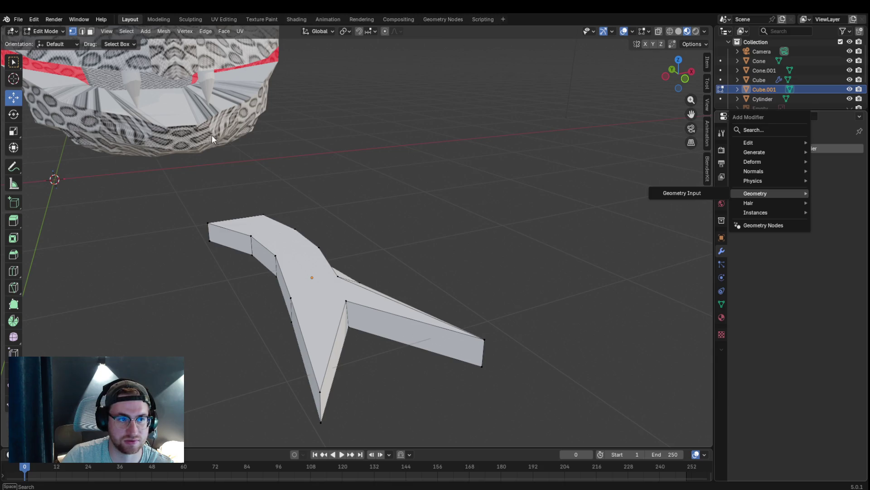
pyautogui.press('a')
pyautogui.click(786, 149)
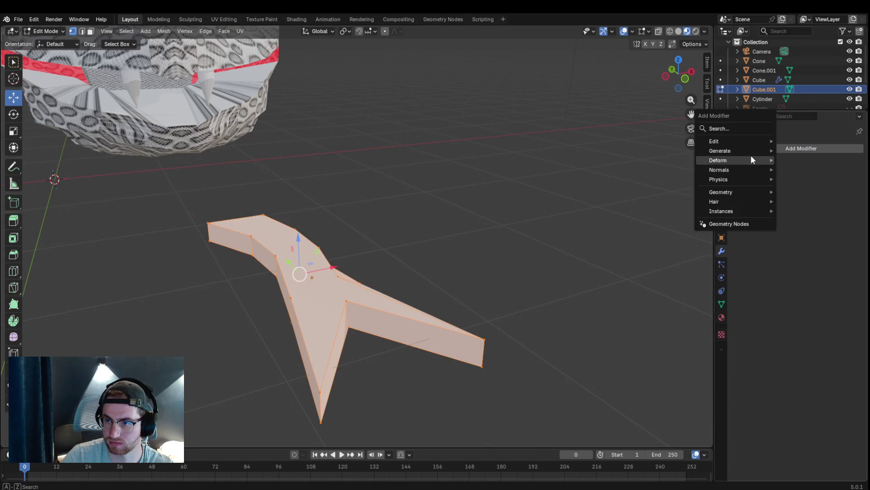
pyautogui.moveTo(755, 150)
pyautogui.click(817, 167)
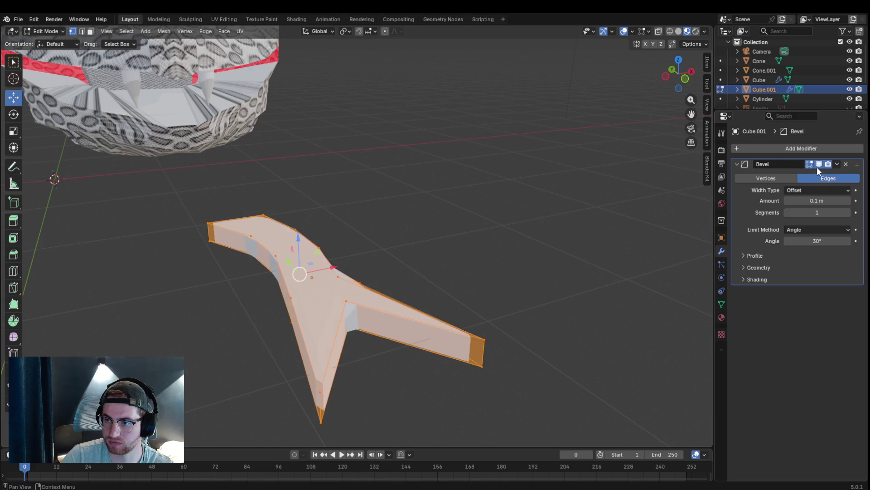
pyautogui.moveTo(473, 268)
pyautogui.mouseDown(button='middle')
pyautogui.moveTo(467, 240)
pyautogui.moveTo(535, 272)
pyautogui.moveTo(517, 261)
pyautogui.moveTo(477, 260)
pyautogui.moveTo(462, 271)
pyautogui.moveTo(462, 258)
pyautogui.mouseUp(button='middle')
pyautogui.moveTo(815, 209); pyautogui.dragTo(816, 210)
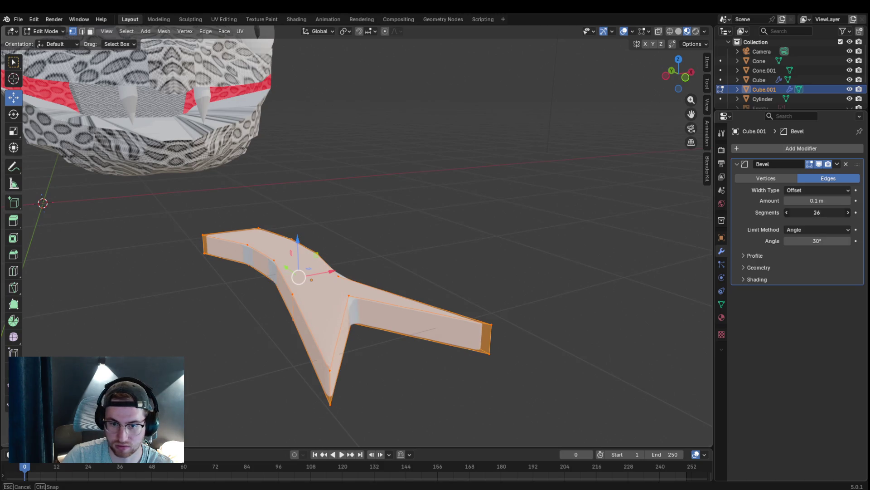
pyautogui.moveTo(816, 210); pyautogui.dragTo(816, 209)
pyautogui.moveTo(590, 236)
pyautogui.mouseDown(button='middle')
pyautogui.moveTo(550, 247)
pyautogui.moveTo(603, 281)
pyautogui.mouseUp(button='middle')
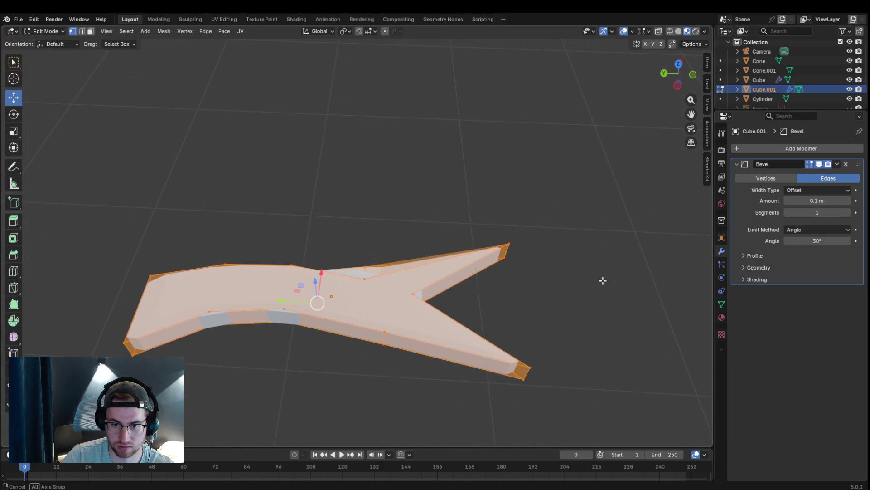
# Step: Add two lengthwise loop cuts through the tongue
pyautogui.click(476, 317)
pyautogui.moveTo(476, 317)
pyautogui.mouseDown(button='middle')
pyautogui.moveTo(529, 307)
pyautogui.moveTo(536, 295)
pyautogui.moveTo(528, 307)
pyautogui.moveTo(498, 278)
pyautogui.mouseUp(button='middle')
pyautogui.hotkey('ctrl', 'r')
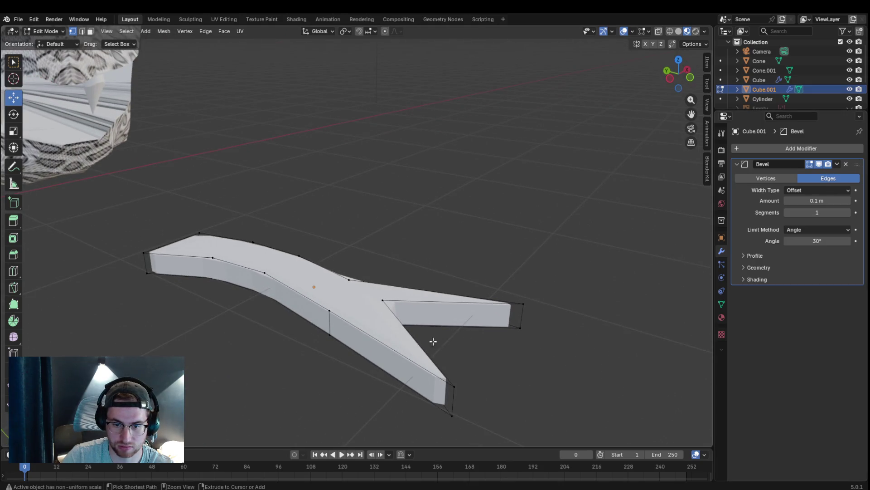
pyautogui.moveTo(481, 363); pyautogui.dragTo(470, 335, button='middle')
pyautogui.click(439, 293)
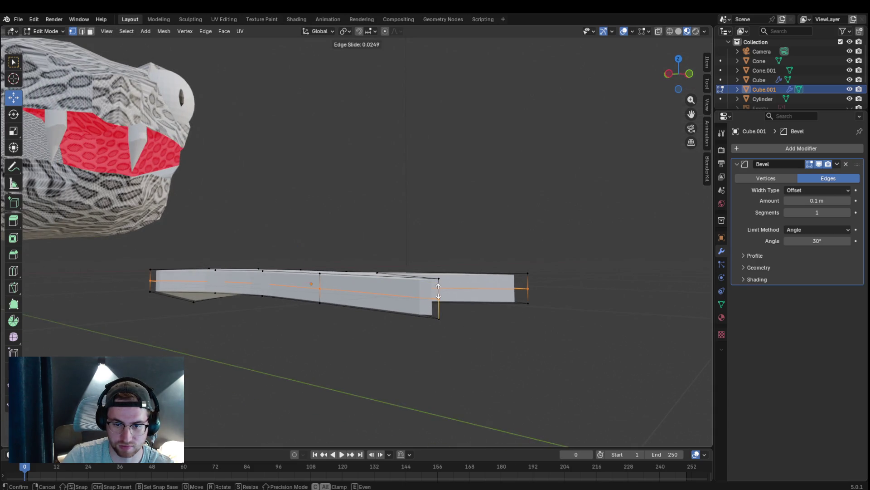
pyautogui.click(439, 291)
pyautogui.hotkey('ctrl', 'r')
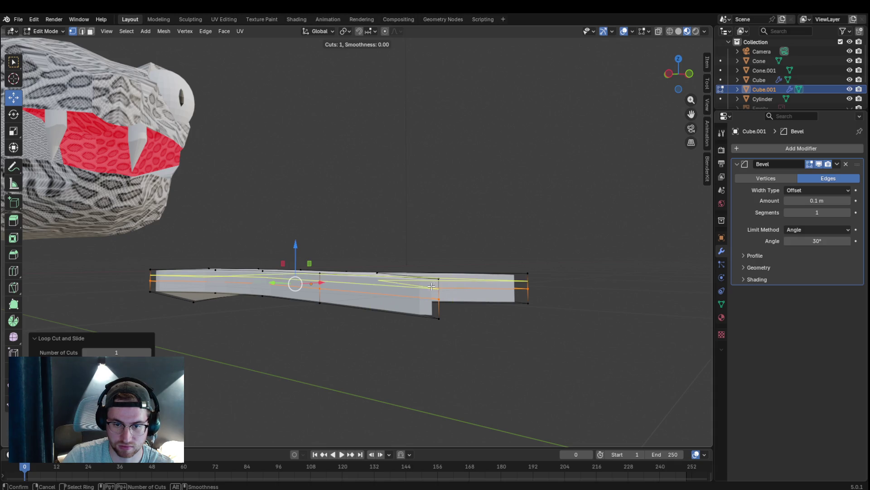
pyautogui.click(431, 287)
pyautogui.click(435, 285)
pyautogui.moveTo(476, 302); pyautogui.dragTo(447, 337, button='middle')
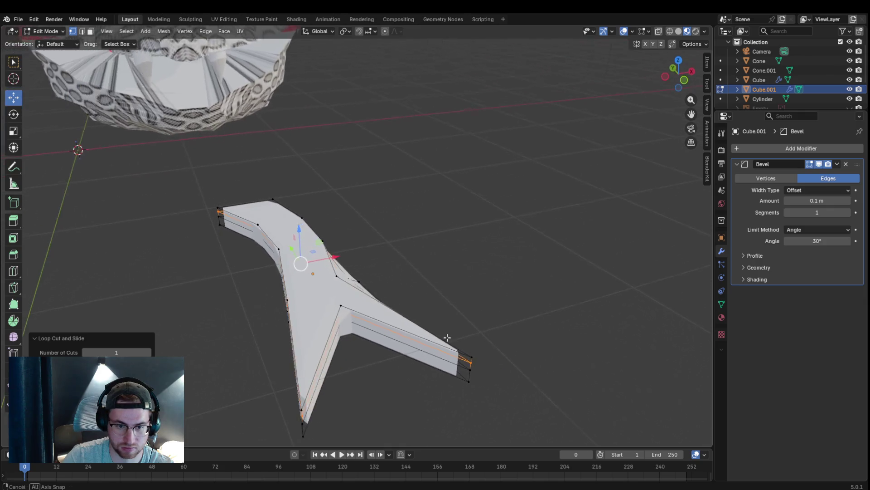
# Step: Select an edge and slide it along the tongue into a new position
pyautogui.click(295, 295)
pyautogui.moveTo(295, 296)
pyautogui.mouseDown(button='middle')
pyautogui.moveTo(490, 313)
pyautogui.moveTo(479, 286)
pyautogui.mouseUp(button='middle')
pyautogui.press('g')
pyautogui.press('g')
pyautogui.click(466, 288)
pyautogui.press('g')
pyautogui.press('g')
pyautogui.click(450, 309)
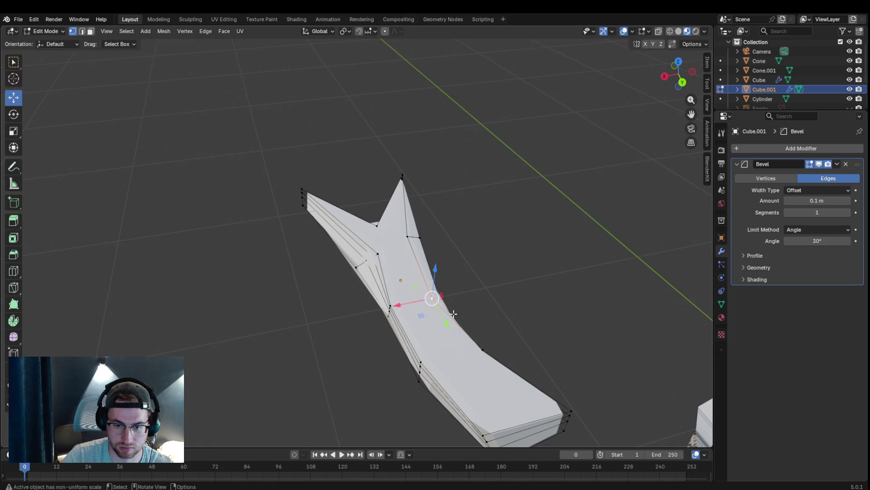
pyautogui.press('g')
pyautogui.press('g')
pyautogui.click(482, 376)
pyautogui.moveTo(507, 355)
pyautogui.mouseDown(button='middle')
pyautogui.moveTo(501, 342)
pyautogui.moveTo(420, 312)
pyautogui.moveTo(410, 327)
pyautogui.moveTo(427, 320)
pyautogui.moveTo(211, 347)
pyautogui.moveTo(230, 410)
pyautogui.mouseUp(button='middle')
# Step: Move several tongue vertices near the head to reshape the outline
pyautogui.press('g')
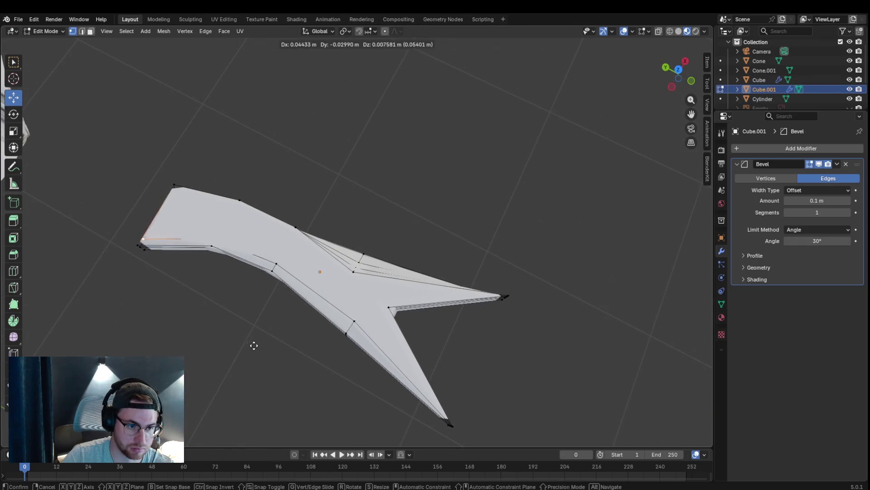
pyautogui.click(271, 335)
pyautogui.moveTo(366, 307)
pyautogui.mouseDown(button='middle')
pyautogui.moveTo(359, 224)
pyautogui.moveTo(349, 225)
pyautogui.mouseUp(button='middle')
pyautogui.press('g')
pyautogui.click(434, 336)
pyautogui.click(432, 338)
pyautogui.press('g')
pyautogui.click(421, 334)
pyautogui.moveTo(421, 333)
pyautogui.mouseDown(button='middle')
pyautogui.moveTo(447, 334)
pyautogui.moveTo(424, 332)
pyautogui.moveTo(447, 350)
pyautogui.moveTo(353, 353)
pyautogui.mouseUp(button='middle')
# Step: Move the selected vertex along the global Y axis
pyautogui.press('g')
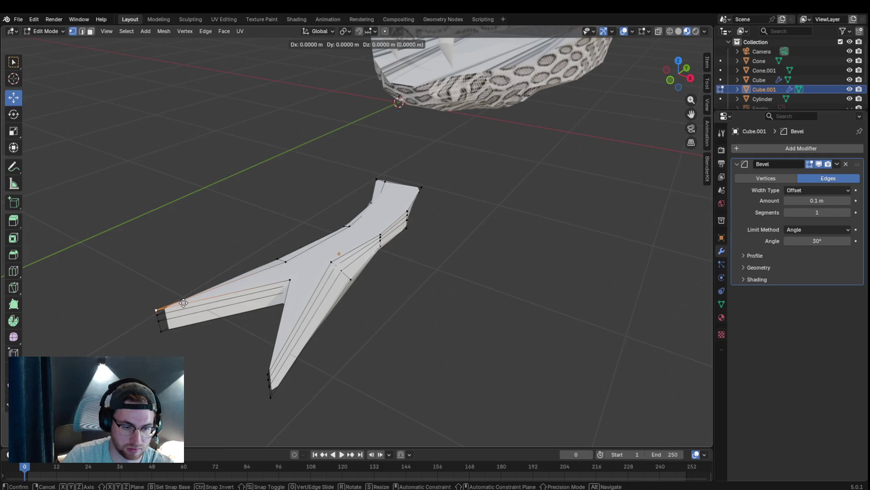
pyautogui.press('y')
pyautogui.click(200, 300)
pyautogui.moveTo(200, 300)
pyautogui.mouseDown(button='middle')
pyautogui.moveTo(380, 272)
pyautogui.moveTo(481, 327)
pyautogui.mouseUp(button='middle')
pyautogui.moveTo(455, 193); pyautogui.dragTo(373, 198, button='middle')
# Step: Reposition a fork tip vertex along Y to reshape one prong, then adjust another vertex
pyautogui.click(518, 290)
pyautogui.press('g')
pyautogui.press('y')
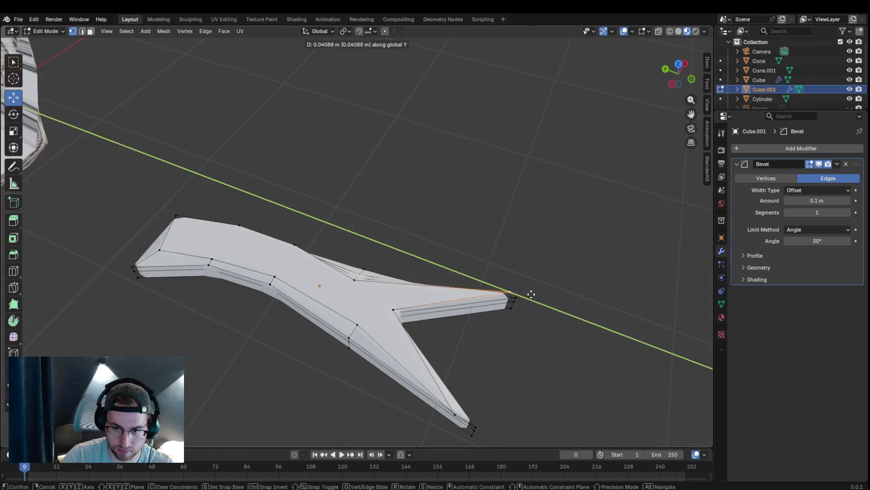
pyautogui.click(530, 294)
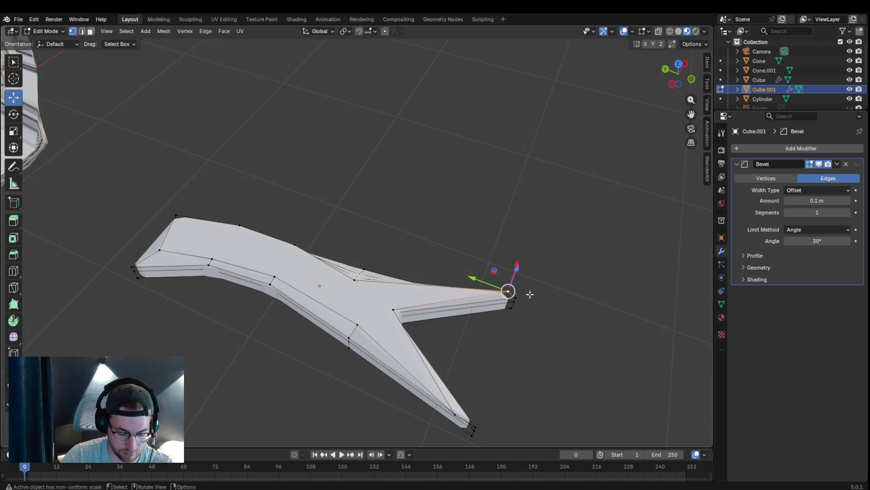
pyautogui.press('g')
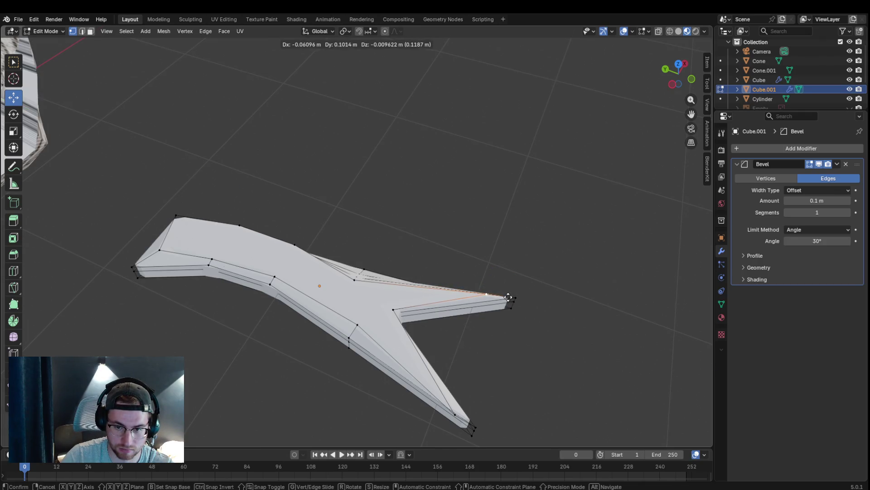
pyautogui.click(508, 297)
pyautogui.moveTo(499, 302)
pyautogui.mouseDown(button='middle')
pyautogui.moveTo(395, 188)
pyautogui.moveTo(404, 274)
pyautogui.moveTo(562, 206)
pyautogui.moveTo(488, 228)
pyautogui.moveTo(497, 235)
pyautogui.moveTo(472, 203)
pyautogui.moveTo(437, 200)
pyautogui.moveTo(443, 142)
pyautogui.mouseUp(button='middle')
pyautogui.press('g')
pyautogui.click(304, 257)
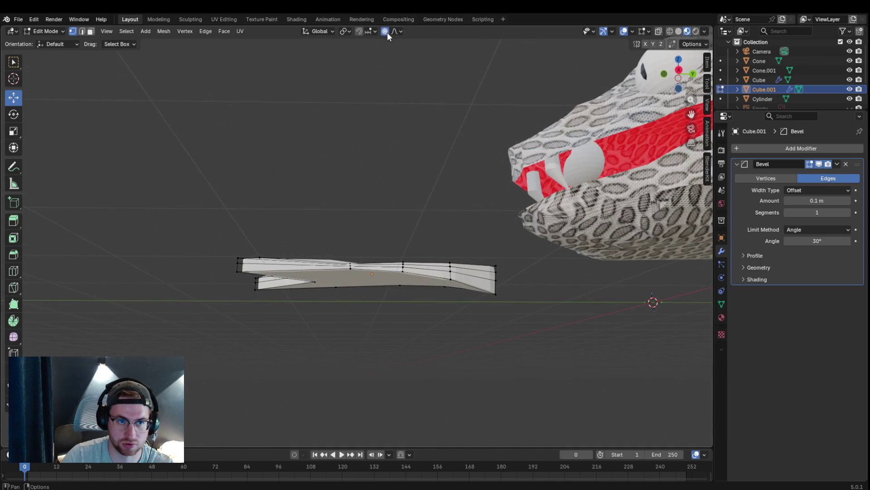
# Step: Pull a tongue vertex downward with smooth proportional falloff
pyautogui.press('g')
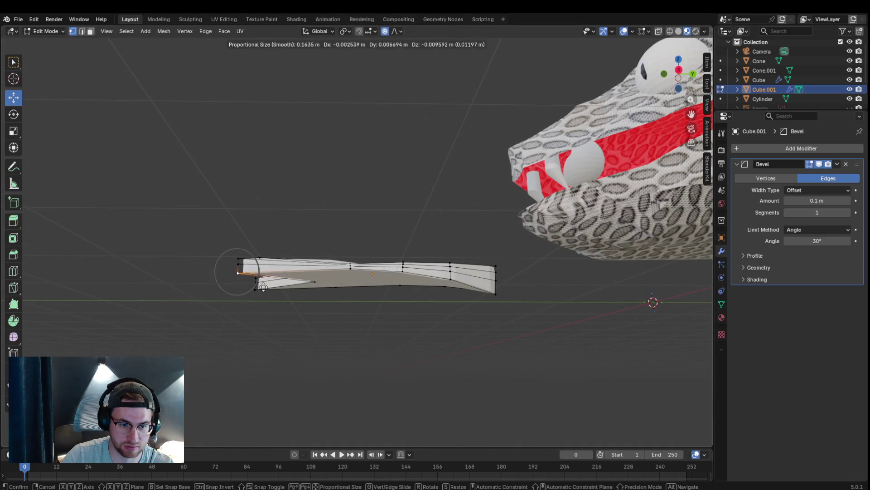
pyautogui.rightClick(264, 296)
pyautogui.moveTo(260, 275)
pyautogui.mouseDown(button='middle')
pyautogui.moveTo(346, 284)
pyautogui.moveTo(317, 283)
pyautogui.moveTo(298, 307)
pyautogui.moveTo(255, 288)
pyautogui.mouseUp(button='middle')
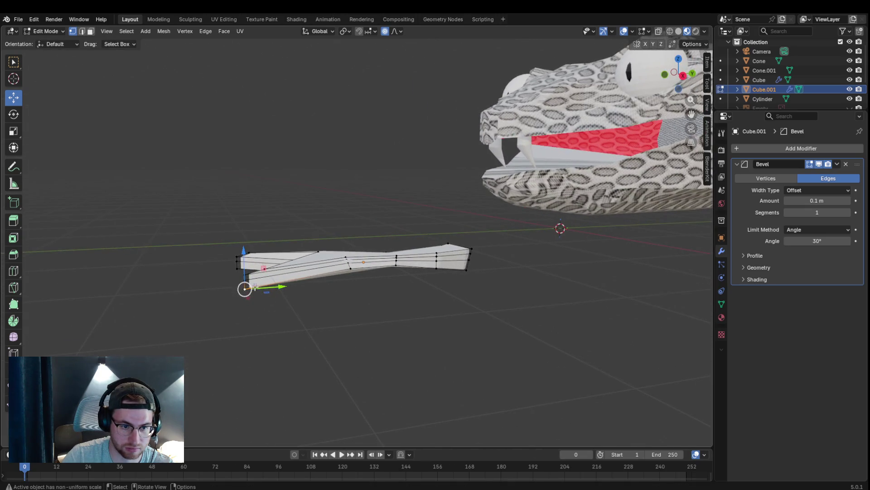
pyautogui.moveTo(244, 282); pyautogui.dragTo(251, 302)
pyautogui.moveTo(350, 307); pyautogui.dragTo(349, 253, button='middle')
# Step: From a side view, bend the tongue's middle vertex with smooth falloff to curve the shaft
pyautogui.hotkey('ctrl', 'r')
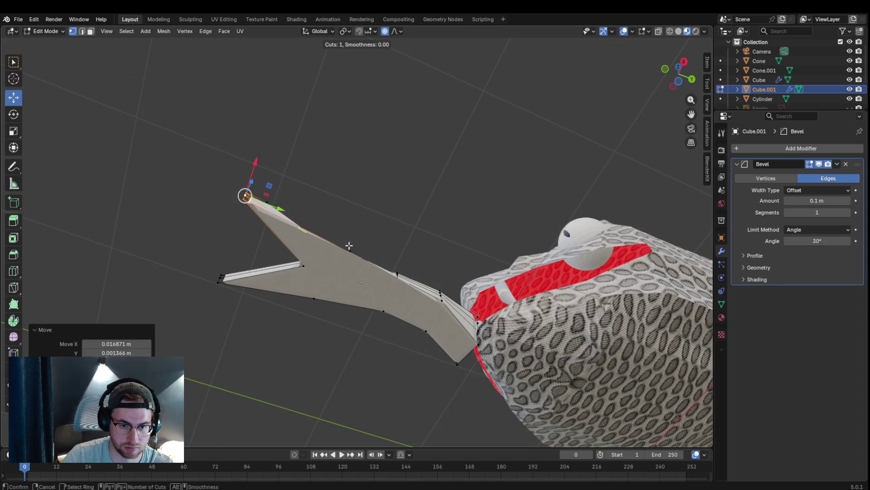
pyautogui.press('Escape')
pyautogui.moveTo(298, 302)
pyautogui.mouseDown(button='middle')
pyautogui.moveTo(410, 373)
pyautogui.moveTo(362, 303)
pyautogui.mouseUp(button='middle')
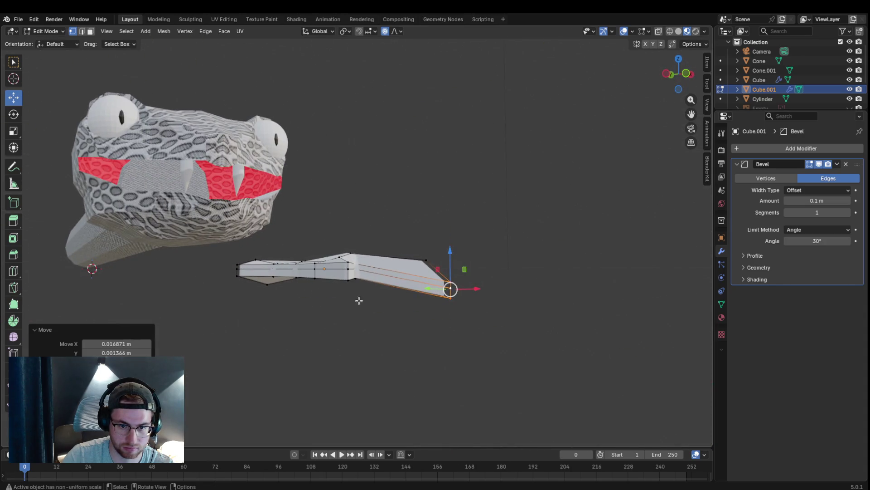
pyautogui.click(347, 279)
pyautogui.press('g')
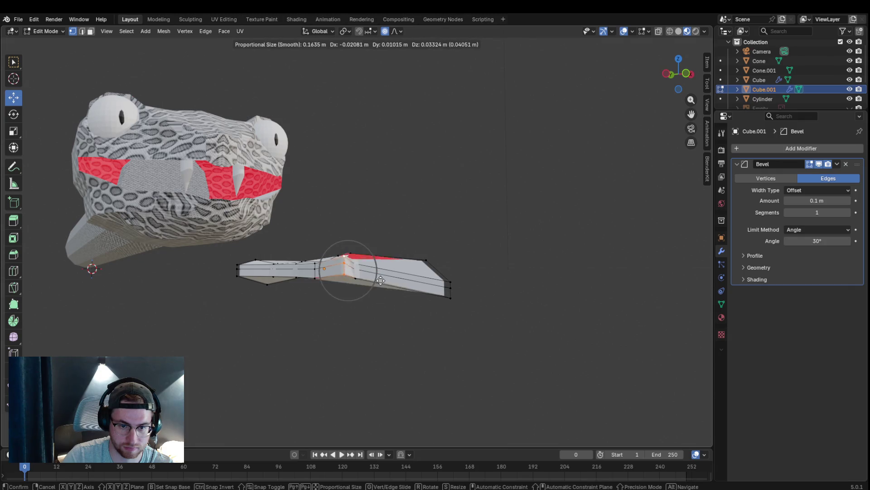
pyautogui.click(384, 308)
# Step: Bend a corner vertex near a fork tip down-left, then inspect the S-curve from steeper angles
pyautogui.moveTo(384, 308)
pyautogui.mouseDown(button='middle')
pyautogui.moveTo(429, 322)
pyautogui.moveTo(377, 363)
pyautogui.moveTo(371, 396)
pyautogui.moveTo(509, 306)
pyautogui.mouseUp(button='middle')
pyautogui.click(453, 262)
pyautogui.press('g')
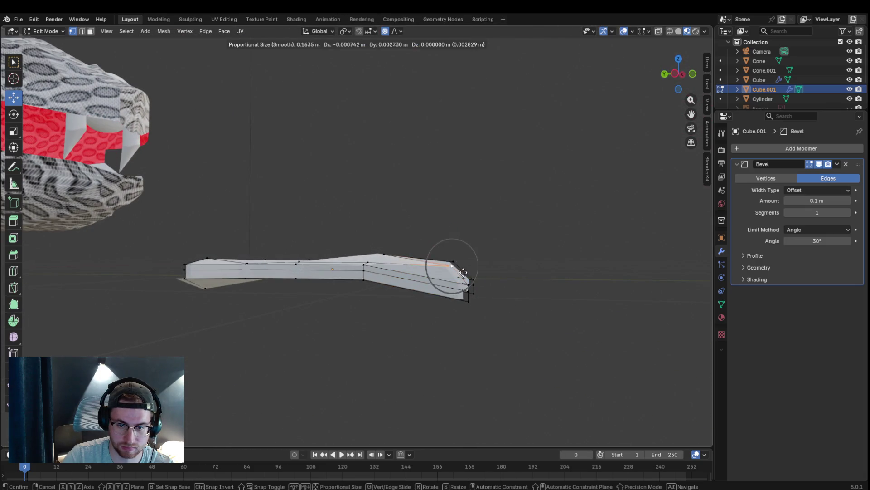
pyautogui.click(466, 281)
pyautogui.moveTo(466, 281)
pyautogui.mouseDown(button='middle')
pyautogui.moveTo(503, 393)
pyautogui.moveTo(521, 414)
pyautogui.moveTo(490, 404)
pyautogui.mouseUp(button='middle')
pyautogui.moveTo(321, 294)
pyautogui.mouseDown(button='middle')
pyautogui.moveTo(327, 233)
pyautogui.moveTo(355, 186)
pyautogui.moveTo(392, 186)
pyautogui.moveTo(494, 263)
pyautogui.moveTo(476, 253)
pyautogui.moveTo(461, 270)
pyautogui.mouseUp(button='middle')
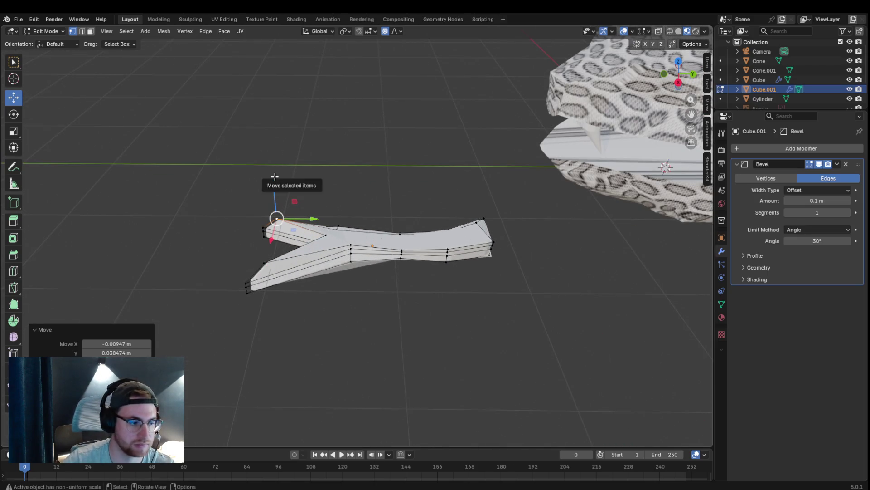
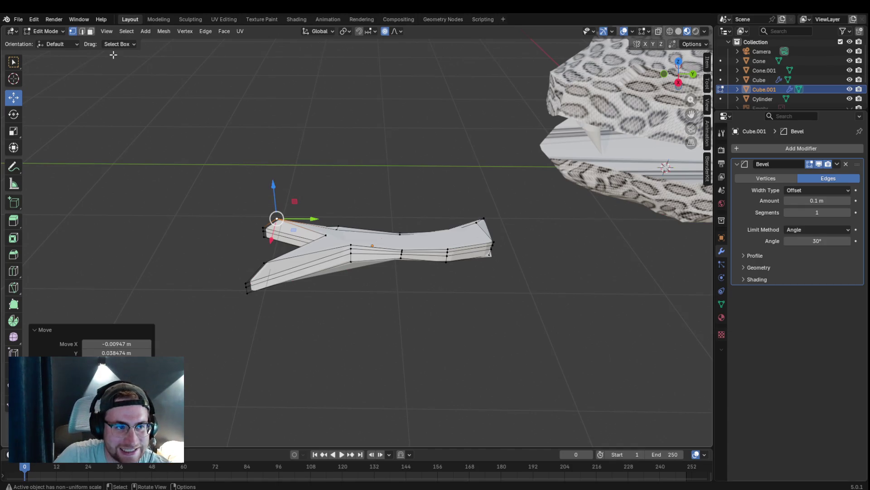
# Step: Switch the tongue (Cube.001) from Edit Mode back to Object Mode
pyautogui.click(64, 33)
pyautogui.click(59, 34)
pyautogui.click(59, 34)
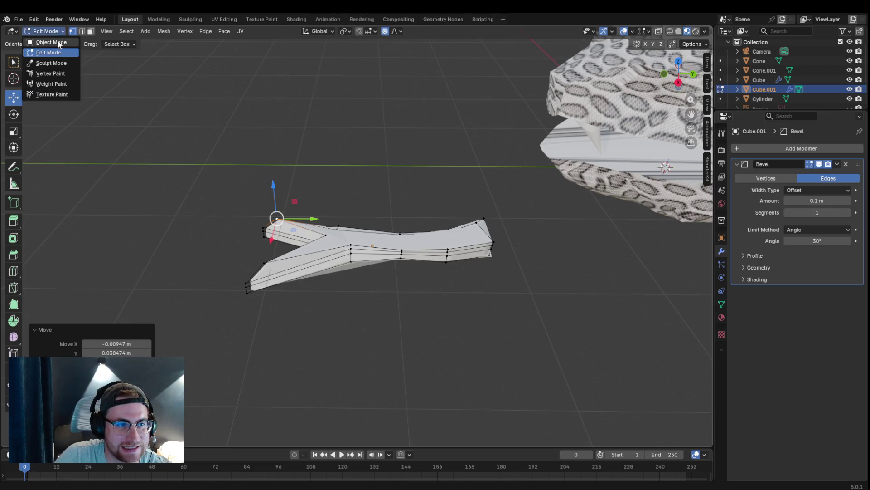
pyautogui.click(57, 40)
# Step: Move the tongue up toward the snake's mouth, checking its position from several angles
pyautogui.moveTo(405, 248)
pyautogui.mouseDown()
pyautogui.moveTo(582, 247)
pyautogui.moveTo(550, 177)
pyautogui.moveTo(548, 123)
pyautogui.mouseUp()
pyautogui.moveTo(548, 123)
pyautogui.mouseDown(button='middle')
pyautogui.moveTo(572, 191)
pyautogui.moveTo(578, 169)
pyautogui.moveTo(567, 116)
pyautogui.moveTo(535, 142)
pyautogui.mouseUp(button='middle')
pyautogui.moveTo(672, 103); pyautogui.dragTo(481, 26, button='middle')
pyautogui.rightClick(480, 25)
pyautogui.moveTo(492, 211)
pyautogui.mouseDown(button='middle')
pyautogui.moveTo(533, 202)
pyautogui.moveTo(515, 230)
pyautogui.moveTo(555, 252)
pyautogui.moveTo(456, 185)
pyautogui.moveTo(388, 205)
pyautogui.mouseUp(button='middle')
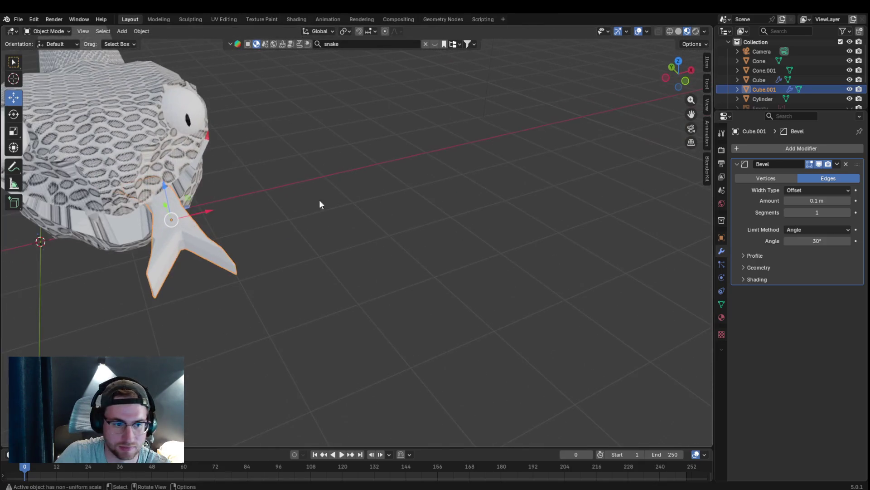
pyautogui.moveTo(164, 204); pyautogui.dragTo(188, 186)
pyautogui.click(189, 187)
pyautogui.moveTo(195, 190)
pyautogui.mouseDown(button='middle')
pyautogui.moveTo(234, 220)
pyautogui.moveTo(211, 195)
pyautogui.moveTo(288, 200)
pyautogui.mouseUp(button='middle')
# Step: Reposition the tongue inside the mouth along Y so its fork sticks out forward
pyautogui.press('g')
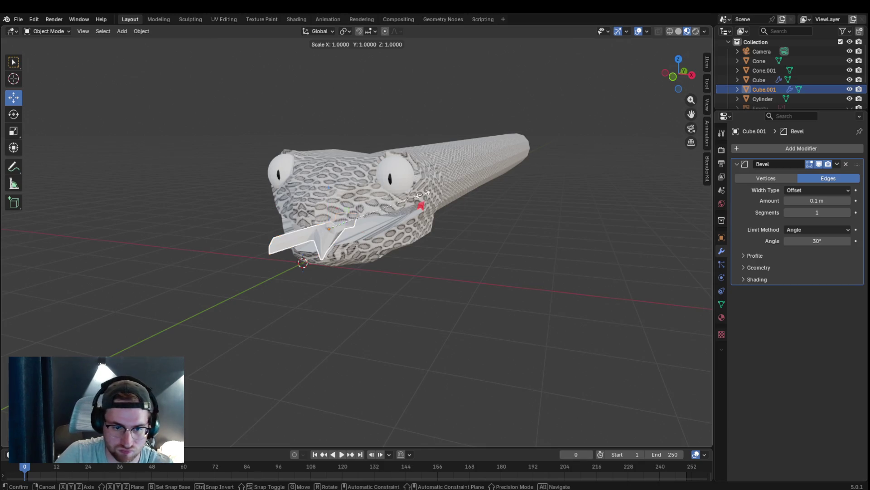
pyautogui.click(379, 209)
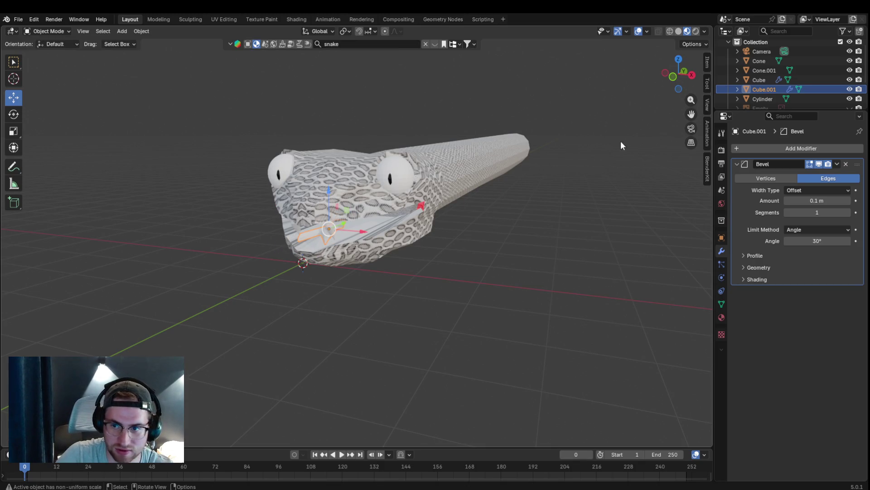
pyautogui.press('g')
pyautogui.press('y')
pyautogui.click(330, 235)
pyautogui.scroll(3, 381, 249)
pyautogui.moveTo(381, 249)
pyautogui.mouseDown(button='middle')
pyautogui.moveTo(286, 270)
pyautogui.moveTo(319, 245)
pyautogui.mouseUp(button='middle')
pyautogui.moveTo(683, 111); pyautogui.dragTo(421, 279, button='middle')
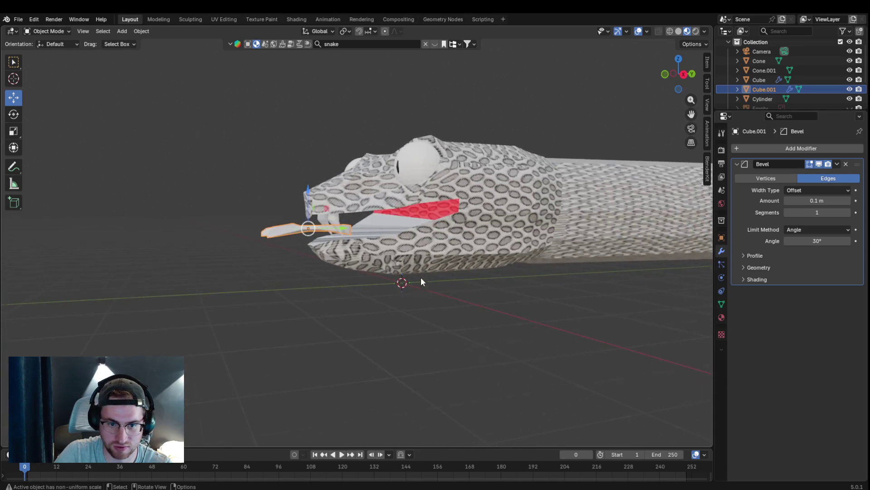
pyautogui.scroll(5, 338, 192)
pyautogui.moveTo(521, 172)
pyautogui.mouseDown(button='middle')
pyautogui.moveTo(310, 162)
pyautogui.moveTo(439, 224)
pyautogui.moveTo(368, 203)
pyautogui.moveTo(372, 150)
pyautogui.mouseUp(button='middle')
pyautogui.click(723, 317)
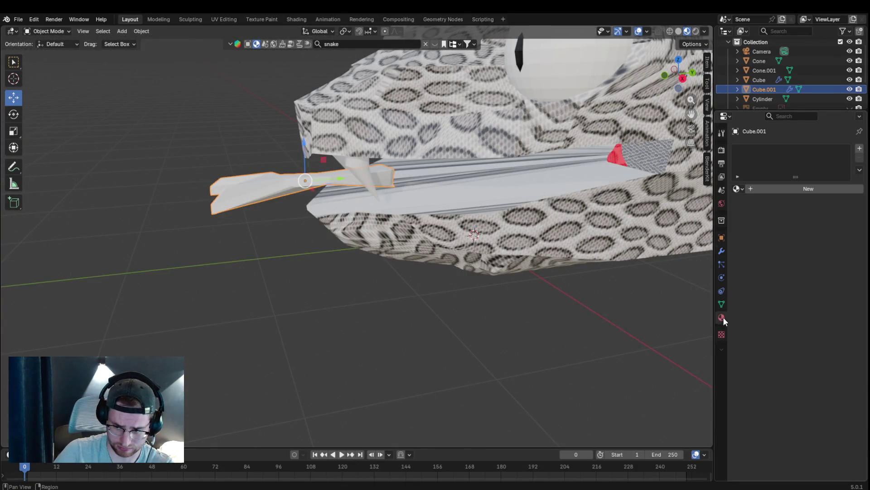
# Step: Give the tongue a new material with a pink base colour
pyautogui.click(805, 189)
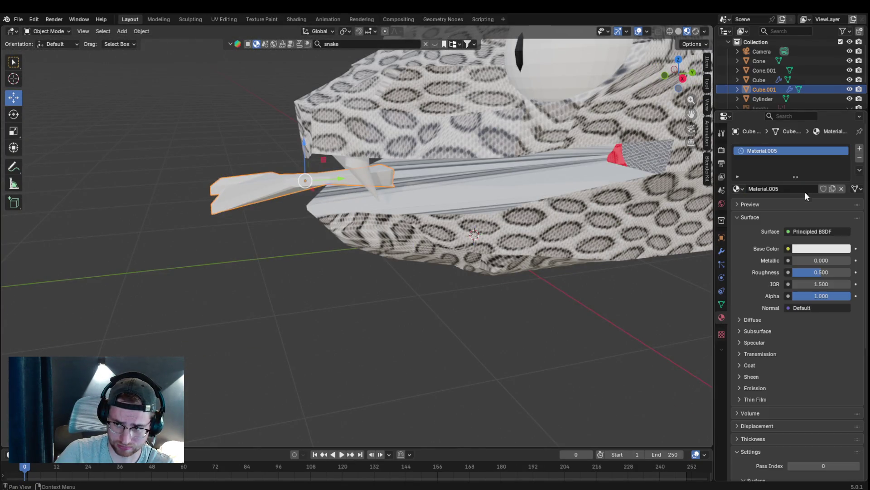
pyautogui.click(813, 255)
pyautogui.moveTo(801, 121); pyautogui.dragTo(794, 150)
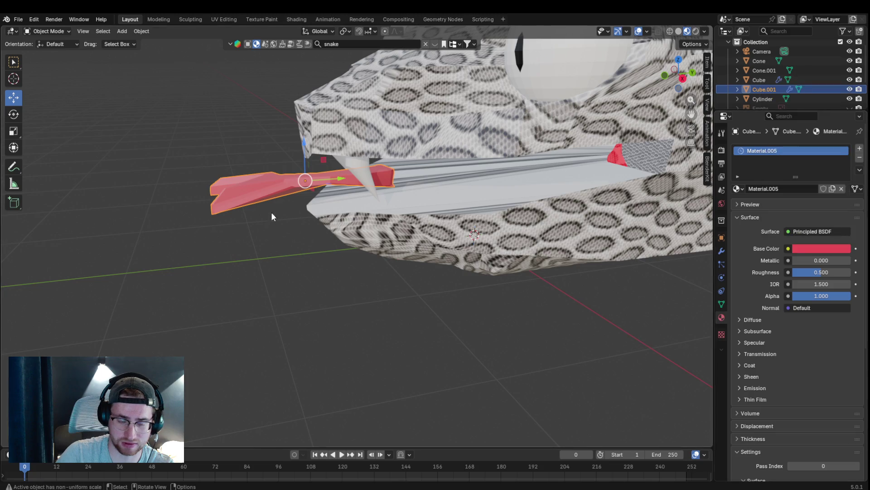
pyautogui.click(304, 153)
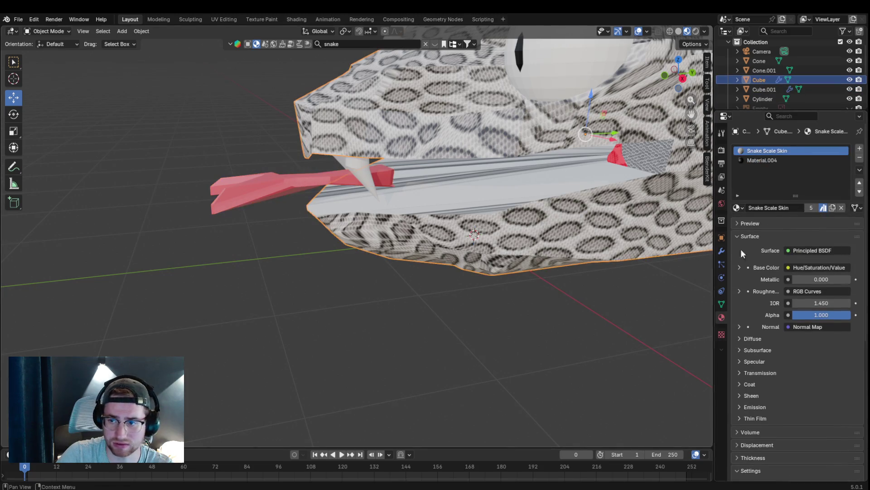
pyautogui.click(313, 180)
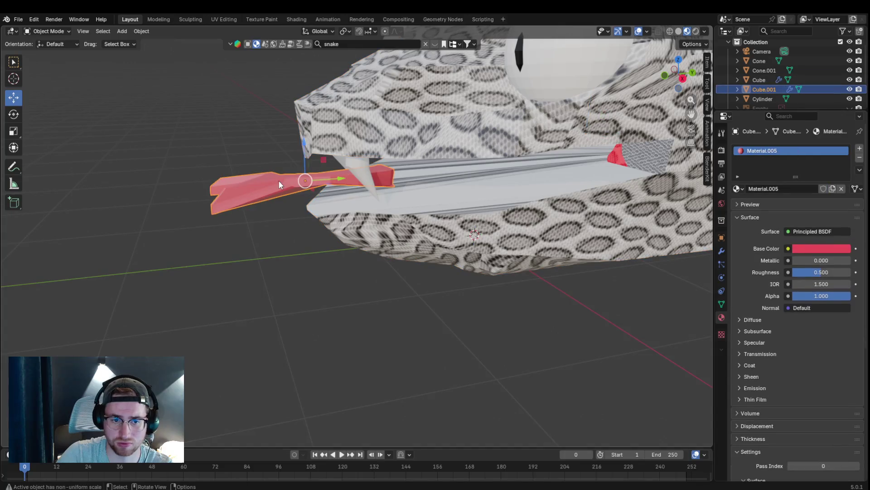
pyautogui.click(835, 249)
pyautogui.moveTo(806, 133); pyautogui.dragTo(812, 149)
# Step: Nudge the tongue slightly lower along Z and further back along Y
pyautogui.moveTo(301, 157)
pyautogui.mouseDown()
pyautogui.moveTo(313, 172)
pyautogui.moveTo(402, 180)
pyautogui.mouseUp()
pyautogui.press('y')
pyautogui.moveTo(403, 181)
pyautogui.mouseDown(button='middle')
pyautogui.moveTo(339, 230)
pyautogui.moveTo(348, 220)
pyautogui.moveTo(313, 234)
pyautogui.moveTo(308, 202)
pyautogui.mouseUp(button='middle')
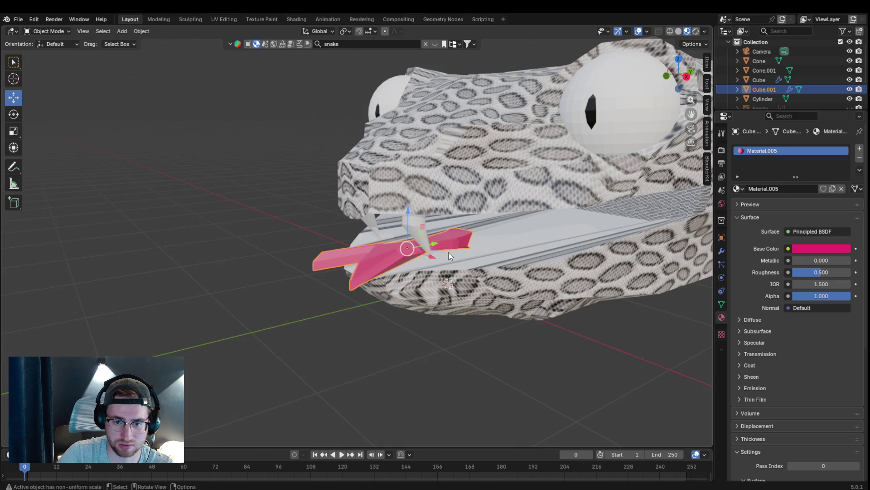
# Step: Scale the tongue about 1.95× along the Y axis
pyautogui.press('s')
pyautogui.press('y')
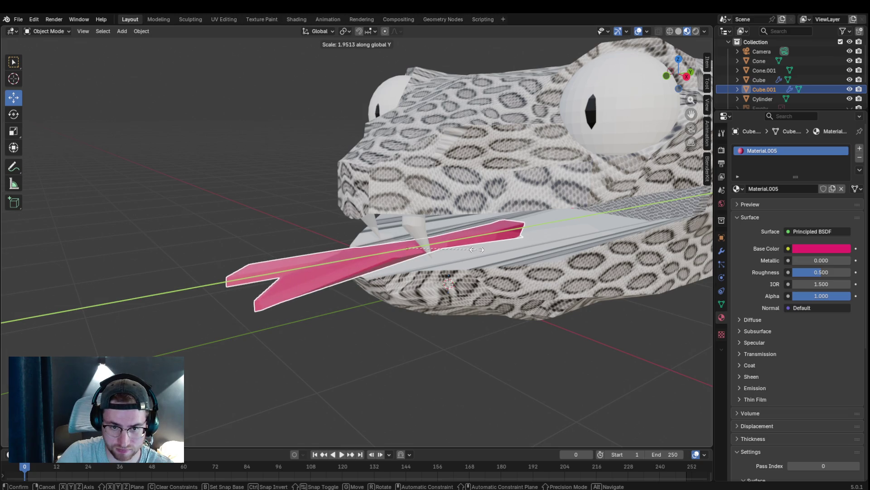
pyautogui.click(476, 249)
pyautogui.moveTo(472, 254)
pyautogui.mouseDown(button='middle')
pyautogui.moveTo(375, 302)
pyautogui.moveTo(413, 300)
pyautogui.mouseUp(button='middle')
pyautogui.keyDown('shift'); pyautogui.moveTo(656, 128); pyautogui.dragTo(710, 138, button='middle'); pyautogui.keyUp('shift')
pyautogui.scroll(-4, 570, 203)
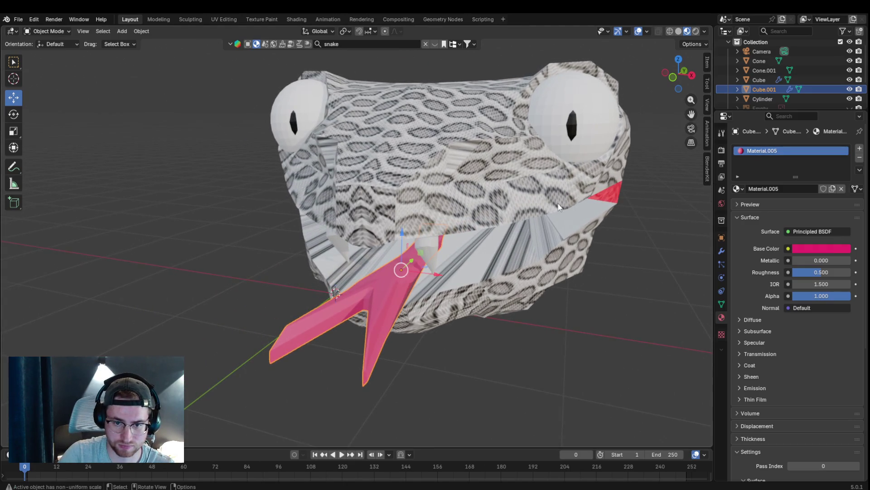
# Step: Check the tongue in front orthographic view and centre it sideways in the mouth
pyautogui.press('KP_0')
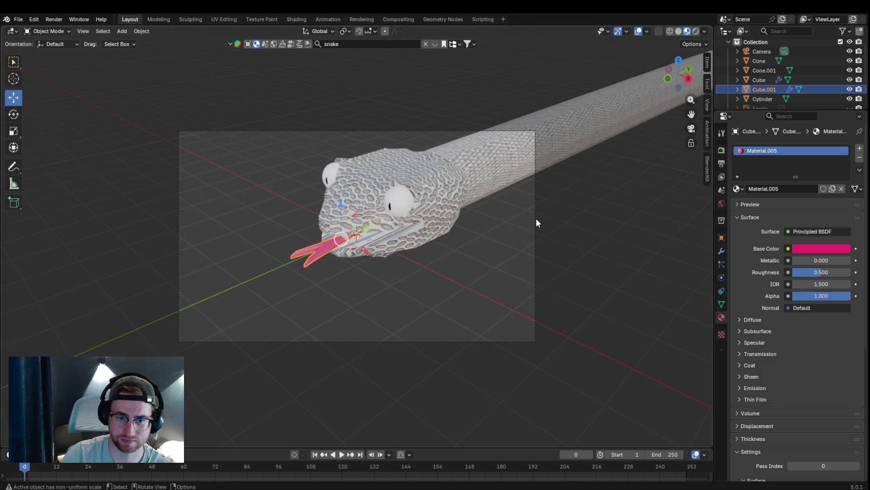
pyautogui.press('KP_Decimal')
pyautogui.press('KP_1')
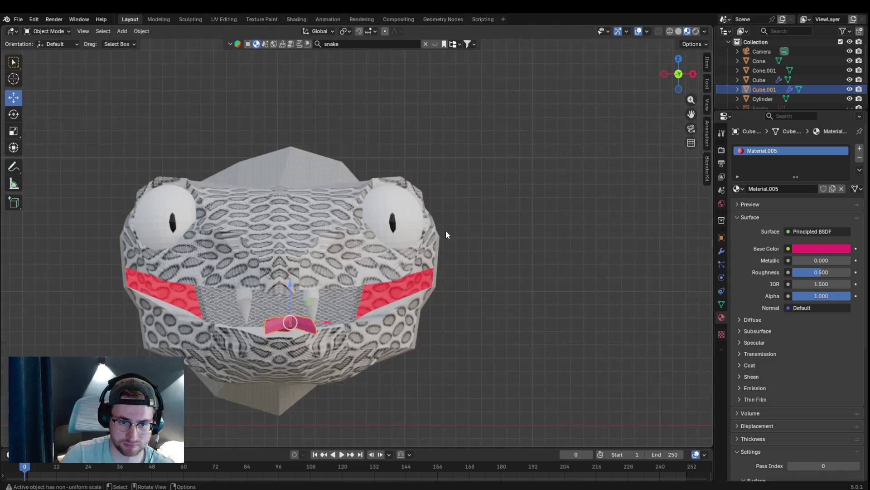
pyautogui.scroll(-2, 446, 234)
pyautogui.scroll(1, 404, 266)
pyautogui.moveTo(328, 310); pyautogui.dragTo(315, 310)
pyautogui.scroll(-10, 342, 306)
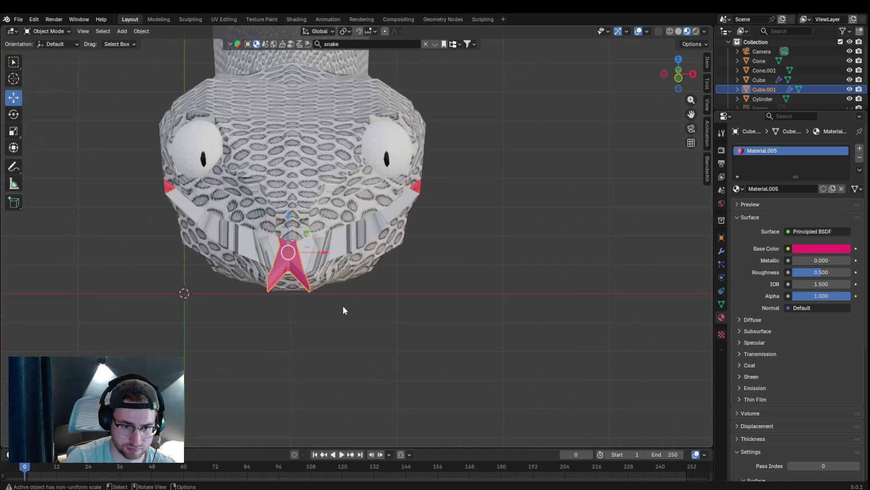
pyautogui.scroll(10, 342, 306)
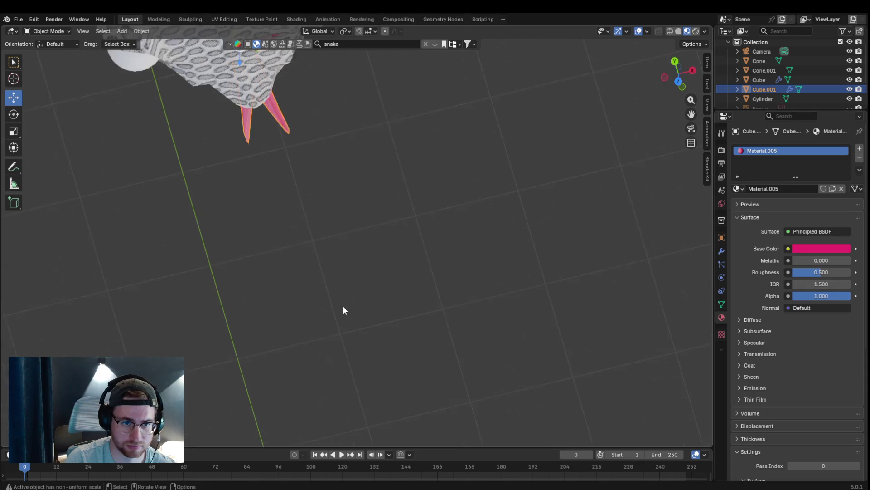
pyautogui.scroll(-8, 343, 306)
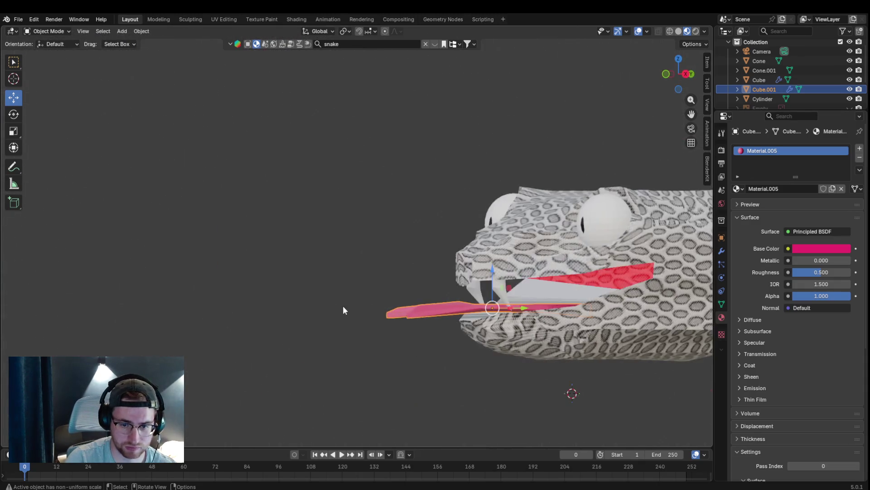
pyautogui.scroll(5, 343, 305)
pyautogui.press('KP_1')
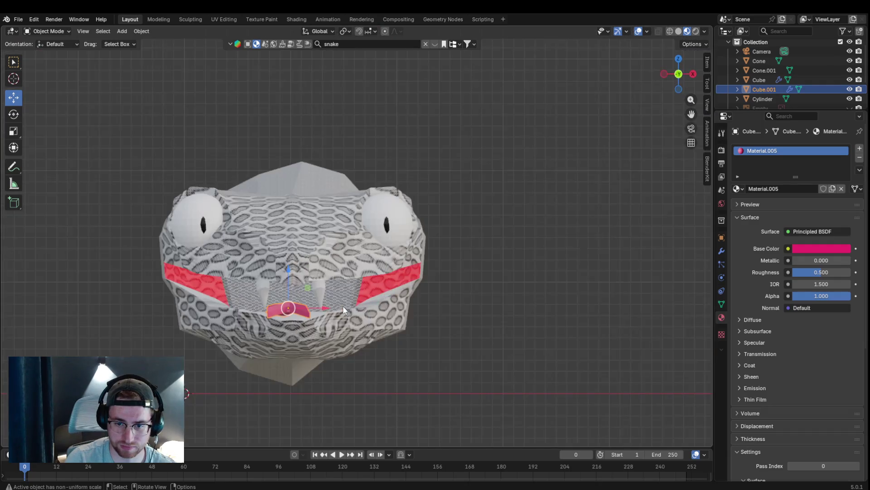
pyautogui.moveTo(409, 286)
pyautogui.mouseDown(button='middle')
pyautogui.moveTo(422, 234)
pyautogui.moveTo(410, 243)
pyautogui.moveTo(298, 113)
pyautogui.mouseUp(button='middle')
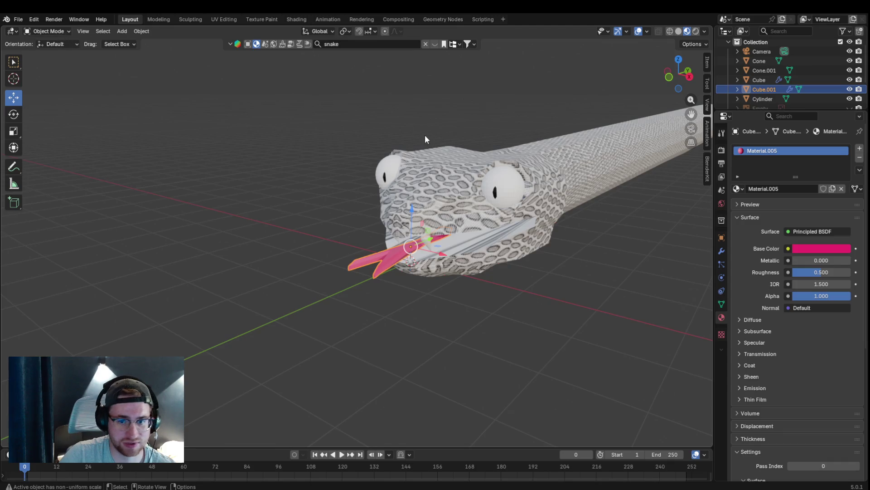
# Step: Select the snake head, show its modifiers and switch it into Edit Mode
pyautogui.click(450, 179)
pyautogui.click(722, 252)
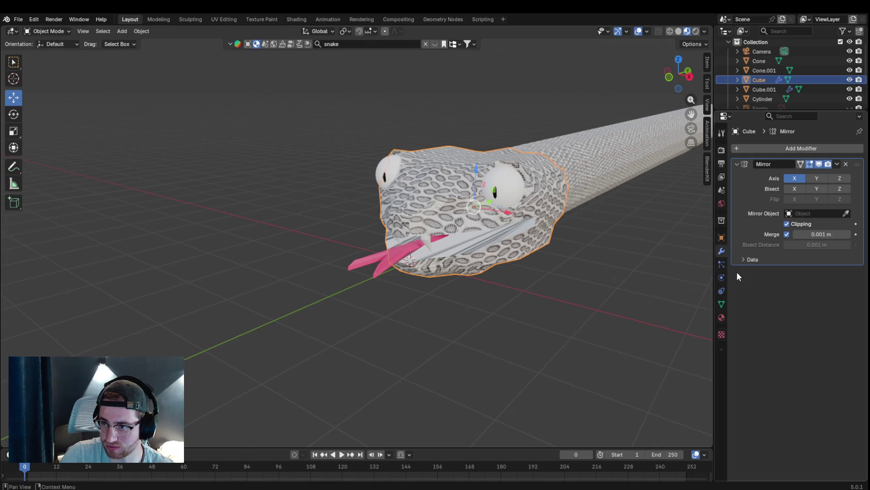
pyautogui.click(762, 147)
pyautogui.moveTo(749, 146)
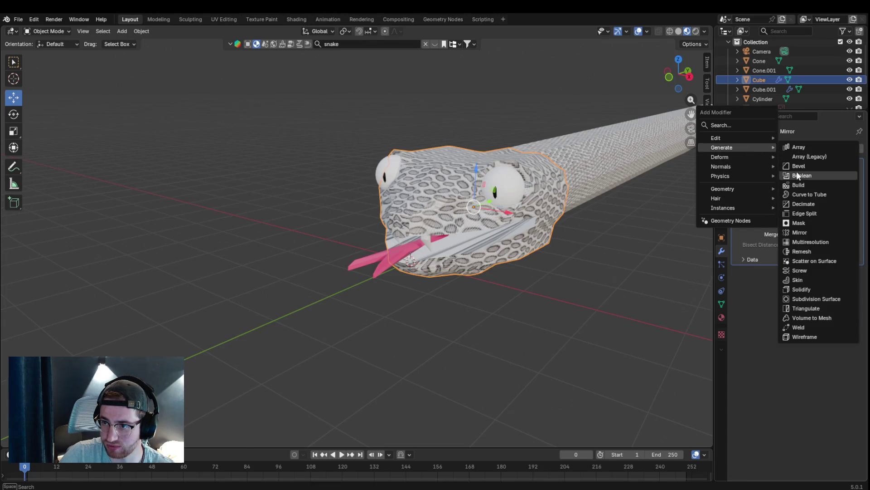
pyautogui.press('a')
pyautogui.click(460, 214)
pyautogui.click(47, 30)
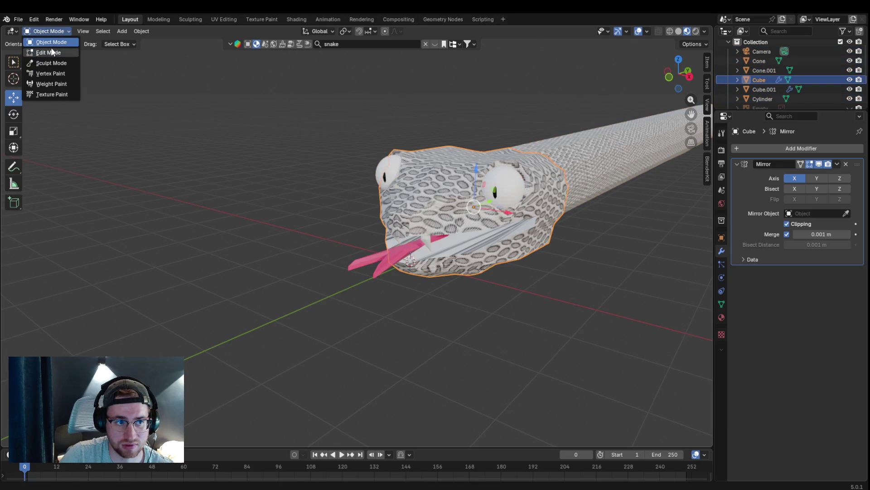
pyautogui.click(45, 54)
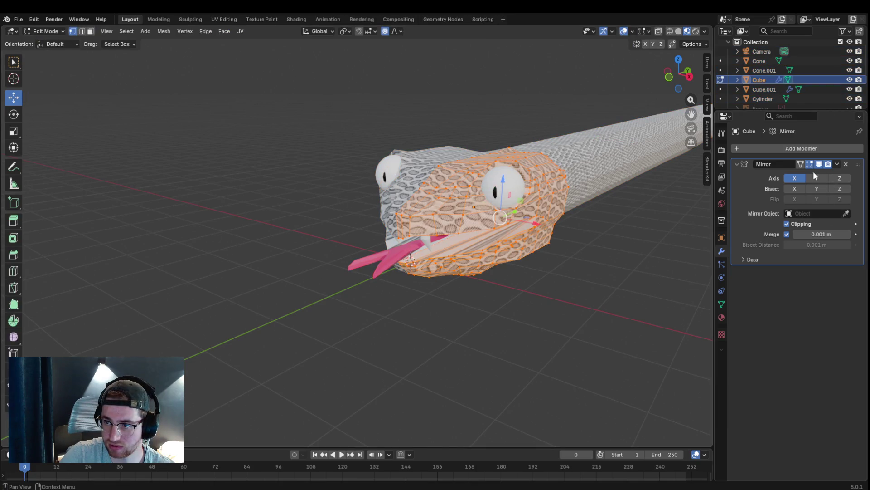
# Step: Add a Bevel modifier to the head with 0.1 m amount and 1 segment
pyautogui.click(833, 150)
pyautogui.moveTo(822, 150)
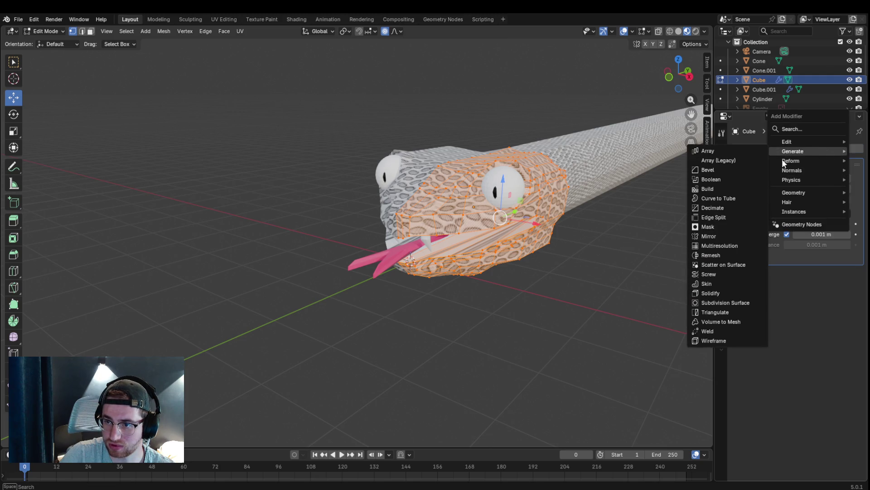
pyautogui.click(736, 169)
pyautogui.moveTo(594, 237); pyautogui.dragTo(454, 226, button='middle')
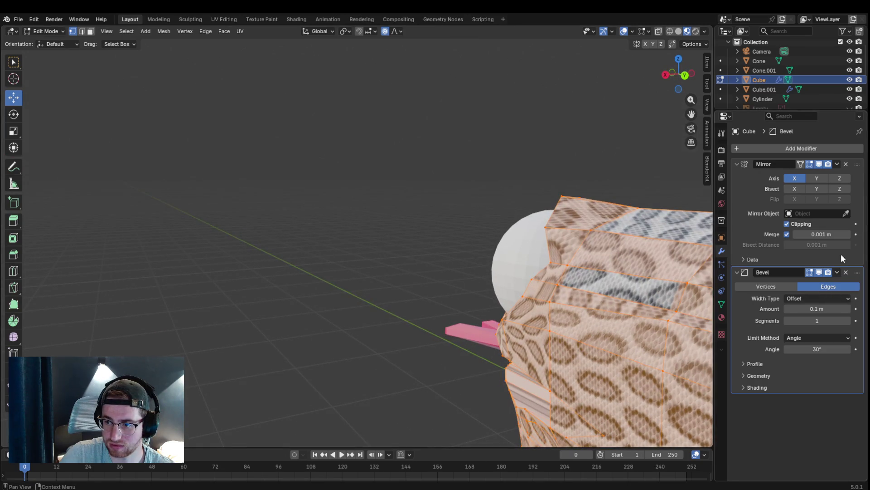
pyautogui.moveTo(825, 321); pyautogui.dragTo(826, 321)
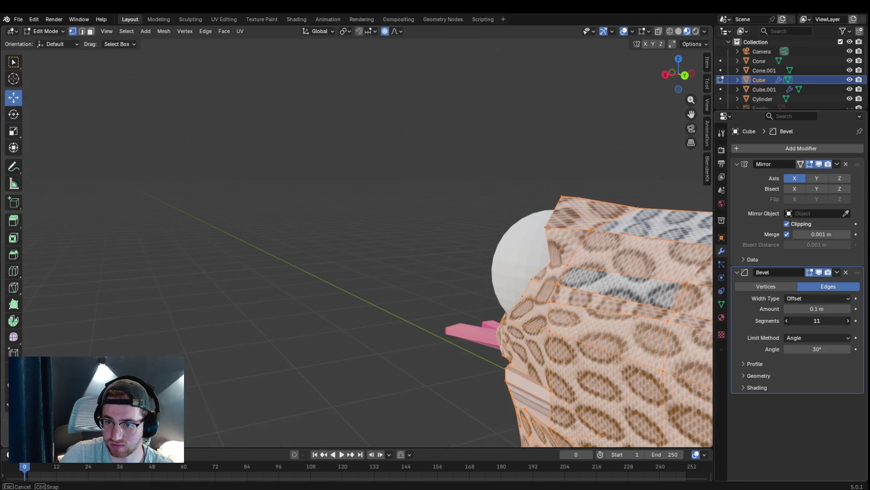
pyautogui.moveTo(826, 321); pyautogui.dragTo(773, 323)
# Step: Inspect the beveled head up close and deselect its vertices
pyautogui.moveTo(698, 272); pyautogui.dragTo(589, 213, button='middle')
pyautogui.scroll(3, 589, 213)
pyautogui.moveTo(691, 114); pyautogui.dragTo(560, 158)
pyautogui.scroll(2, 561, 157)
pyautogui.click(518, 173)
pyautogui.moveTo(518, 173); pyautogui.dragTo(528, 225, button='middle')
pyautogui.scroll(-10, 528, 224)
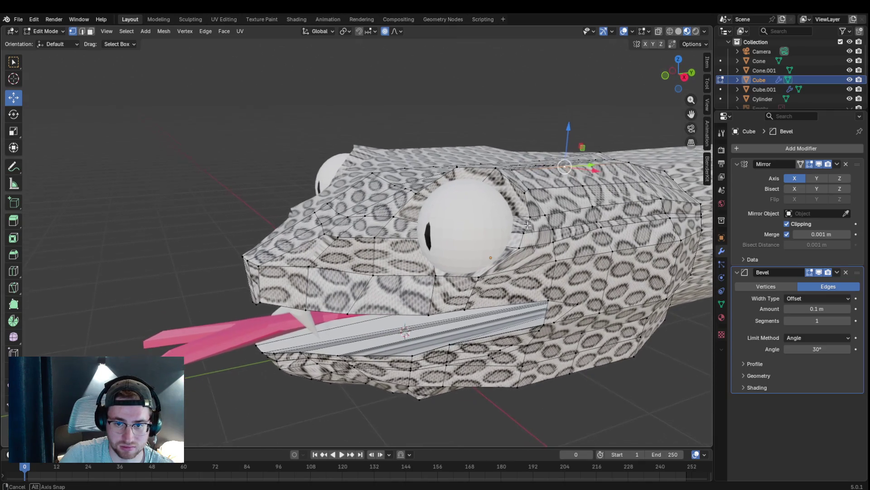
pyautogui.moveTo(470, 175); pyautogui.dragTo(528, 208)
pyautogui.click(45, 31)
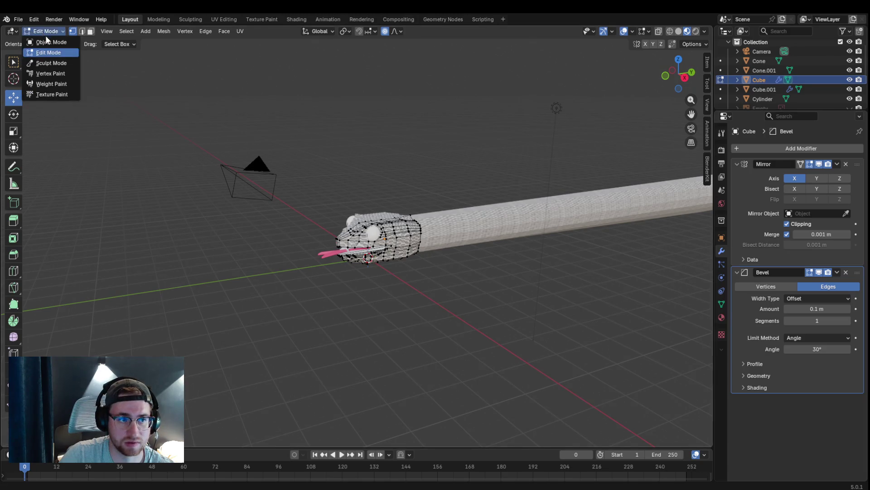
# Step: Return the head to Object Mode, then add and delete a Bevel modifier on the Cylinder body
pyautogui.click(46, 42)
pyautogui.click(531, 222)
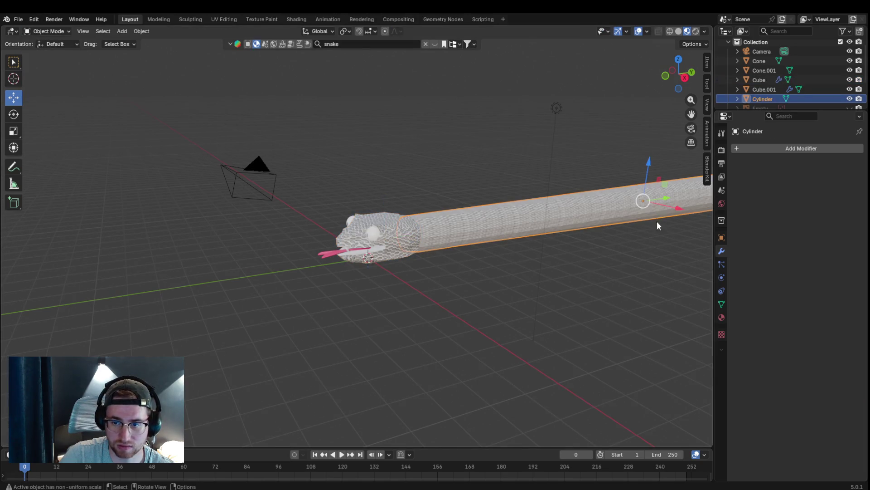
pyautogui.click(810, 147)
pyautogui.moveTo(799, 151)
pyautogui.click(698, 167)
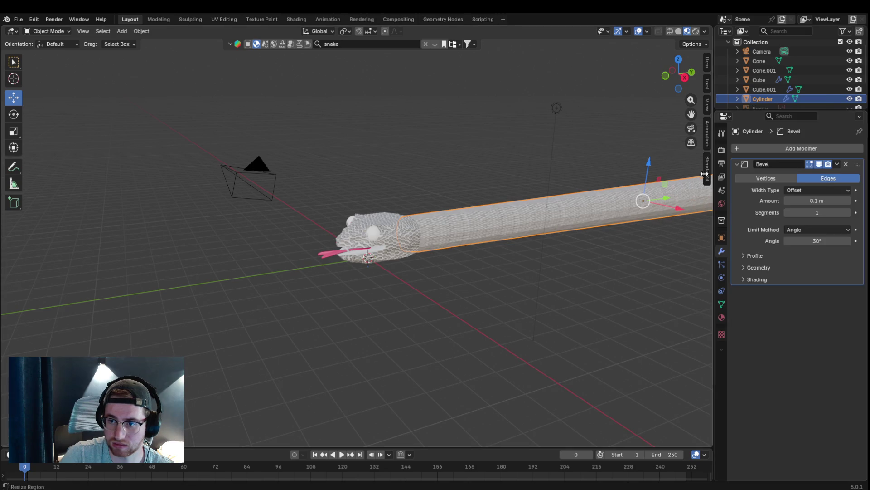
pyautogui.click(837, 163)
pyautogui.click(846, 163)
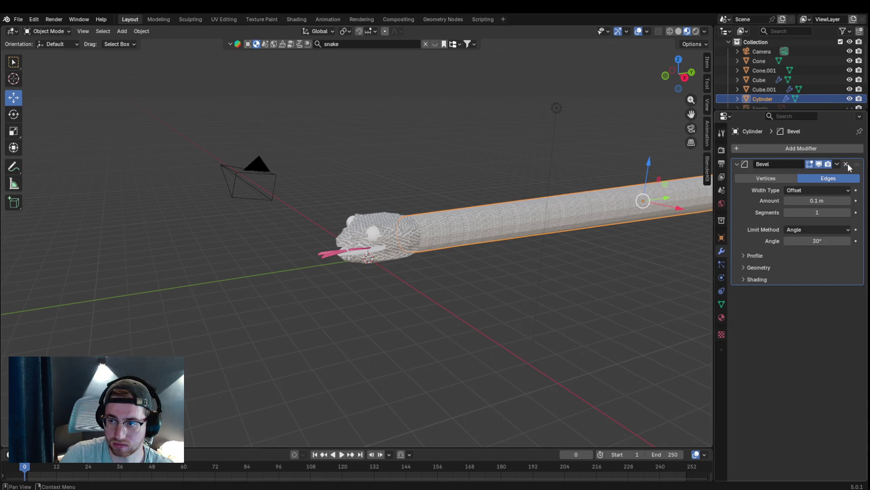
pyautogui.click(846, 164)
# Step: Put the body Cylinder in Edit Mode, then add and remove another Bevel modifier
pyautogui.click(47, 30)
pyautogui.click(53, 52)
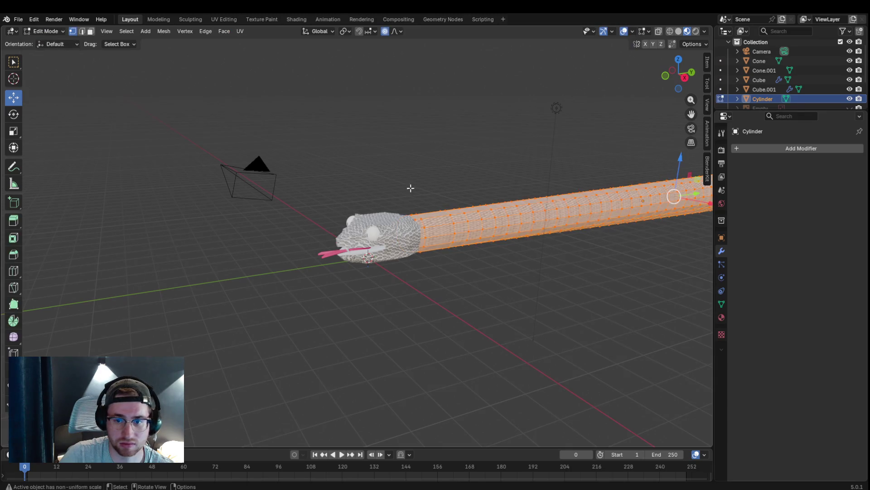
pyautogui.click(796, 150)
pyautogui.click(785, 149)
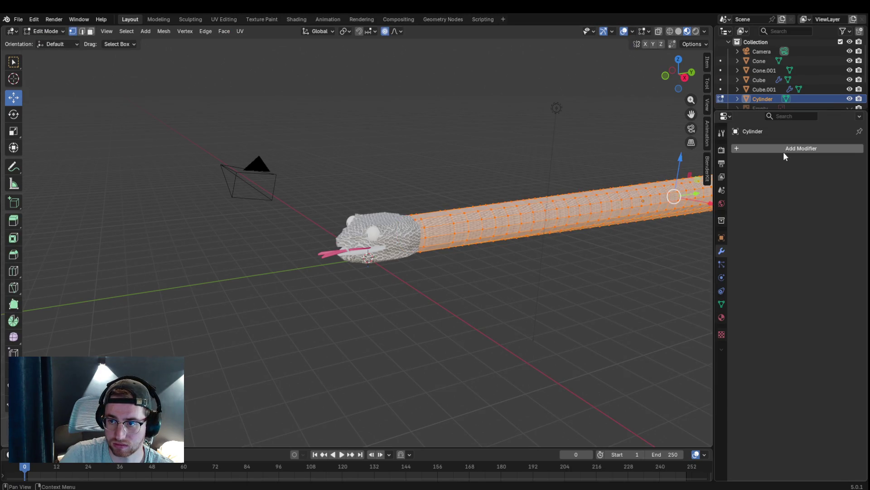
pyautogui.click(784, 151)
pyautogui.moveTo(787, 154)
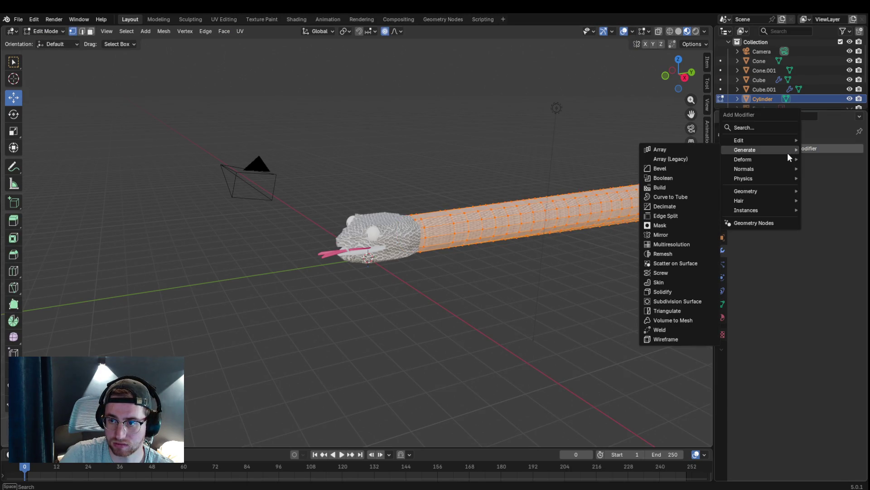
pyautogui.click(675, 169)
pyautogui.moveTo(817, 212); pyautogui.dragTo(699, 238)
pyautogui.hotkey('ctrl', 'x')
pyautogui.moveTo(512, 325); pyautogui.dragTo(596, 288, button='middle')
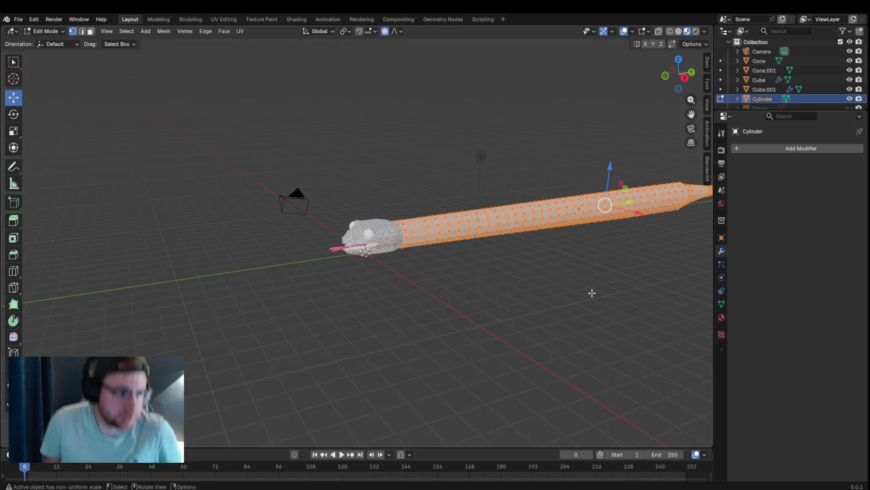
# Step: Add a Subdivision Surface modifier to the Cylinder body
pyautogui.click(757, 146)
pyautogui.moveTo(749, 163)
pyautogui.moveTo(742, 144)
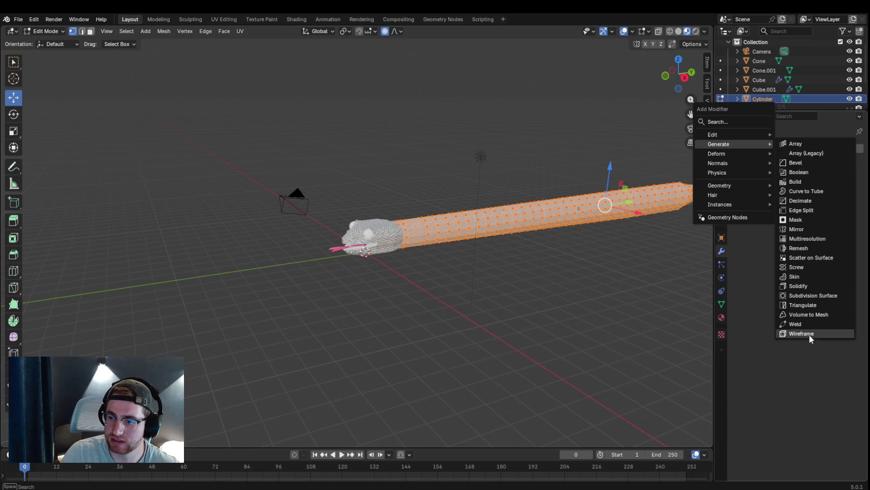
pyautogui.click(815, 297)
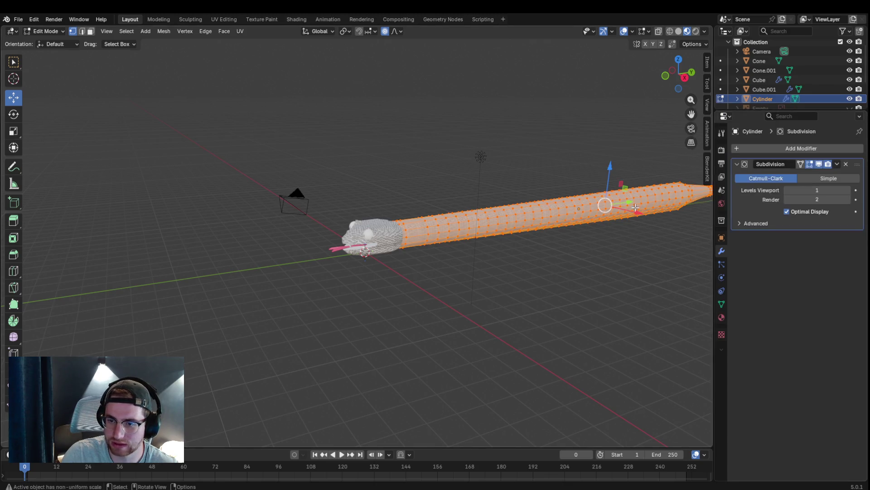
# Step: Set the body's Subdivision viewport level to 2 and inspect the smoothed body
pyautogui.moveTo(814, 189); pyautogui.dragTo(815, 189)
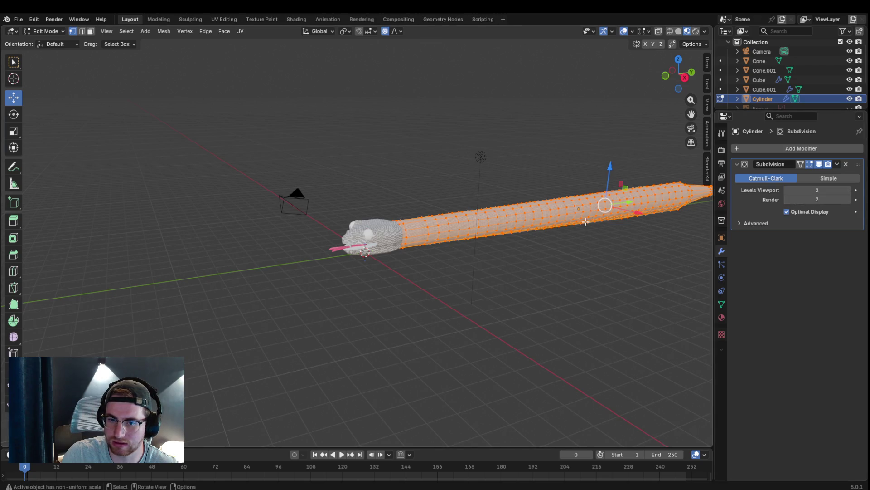
pyautogui.scroll(4, 585, 223)
pyautogui.scroll(5, 635, 195)
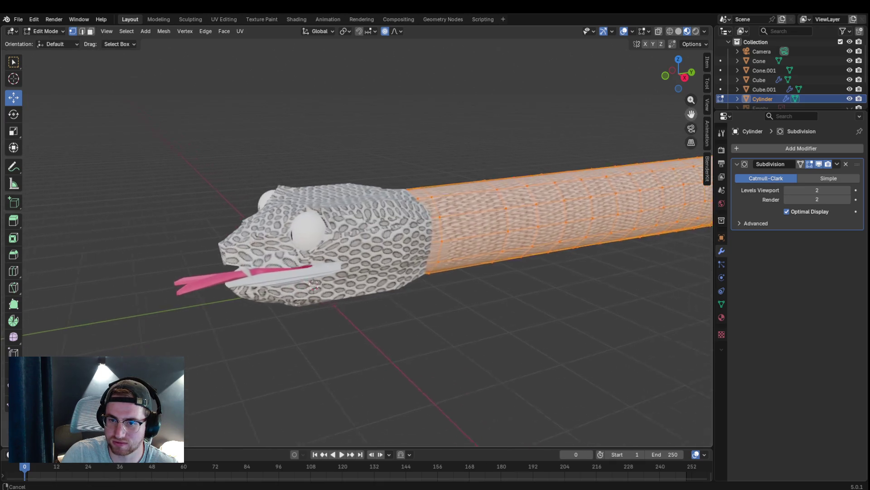
pyautogui.scroll(-2, 554, 210)
pyautogui.scroll(1, 558, 214)
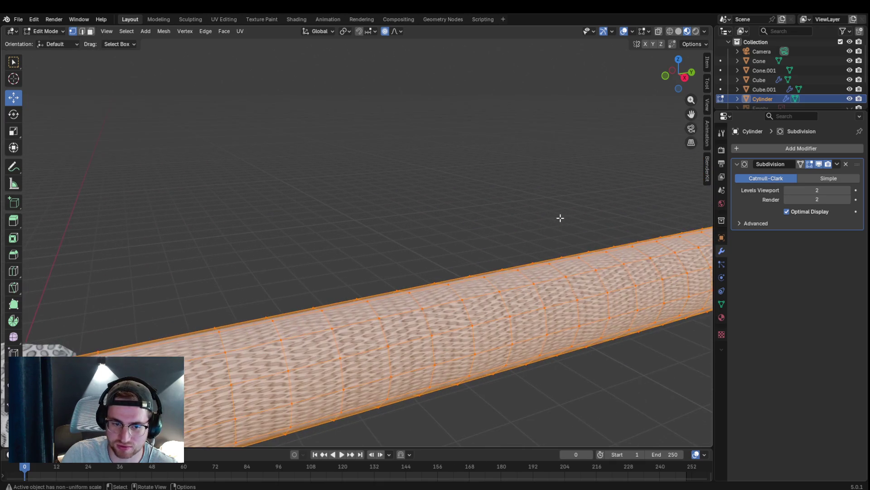
pyautogui.scroll(-3, 559, 218)
pyautogui.moveTo(467, 270)
pyautogui.mouseDown(button='middle')
pyautogui.moveTo(503, 243)
pyautogui.moveTo(453, 250)
pyautogui.moveTo(502, 232)
pyautogui.mouseUp(button='middle')
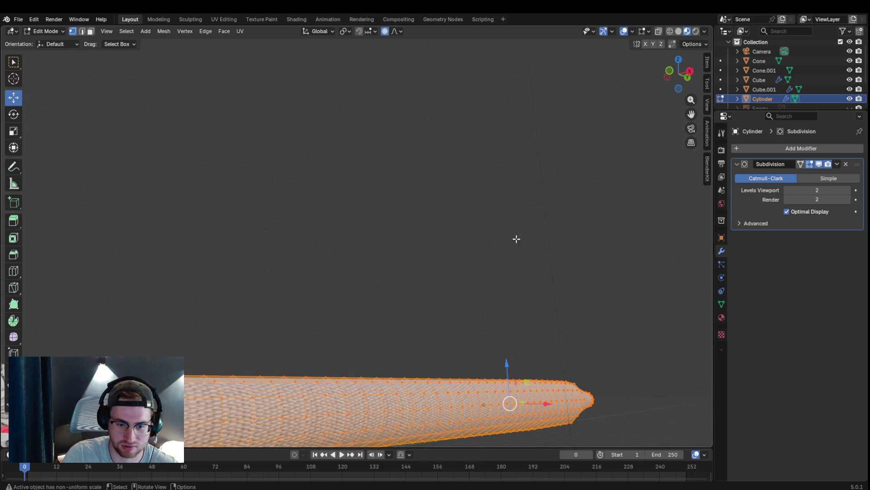
pyautogui.moveTo(500, 265); pyautogui.dragTo(499, 274, button='middle')
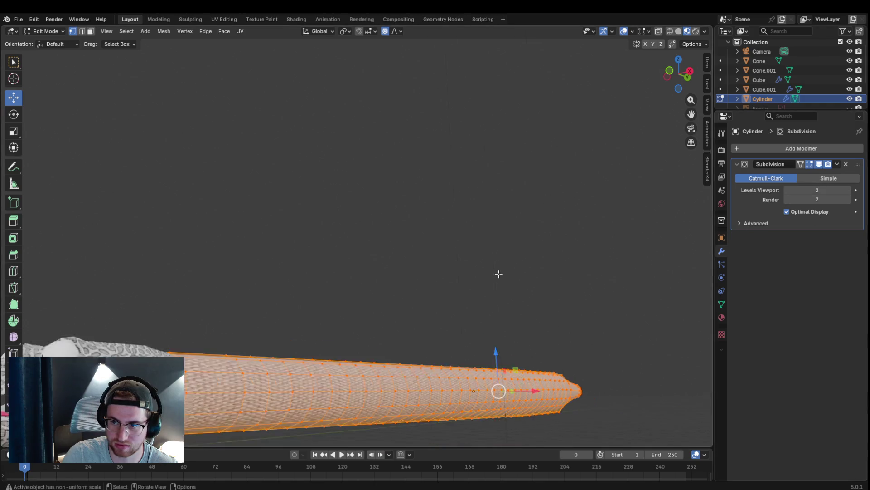
pyautogui.scroll(-1, 499, 274)
# Step: Return to Object Mode and select the snake head Cube
pyautogui.click(44, 30)
pyautogui.click(49, 43)
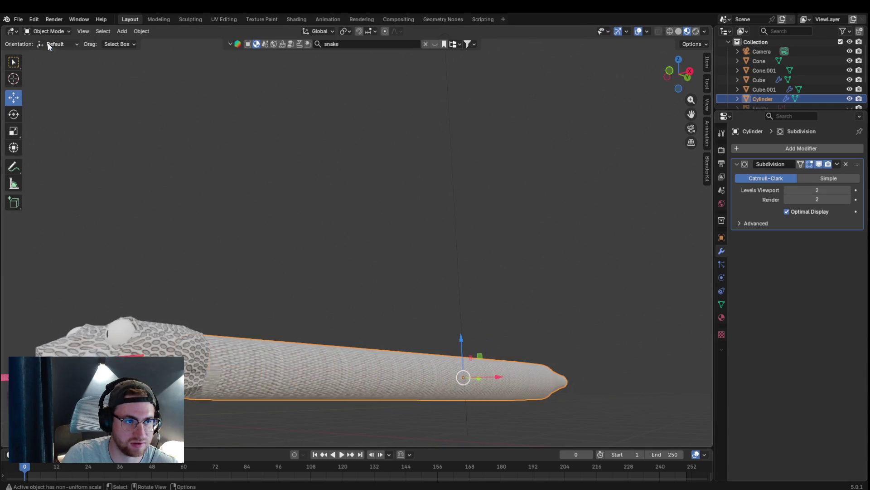
pyautogui.click(176, 348)
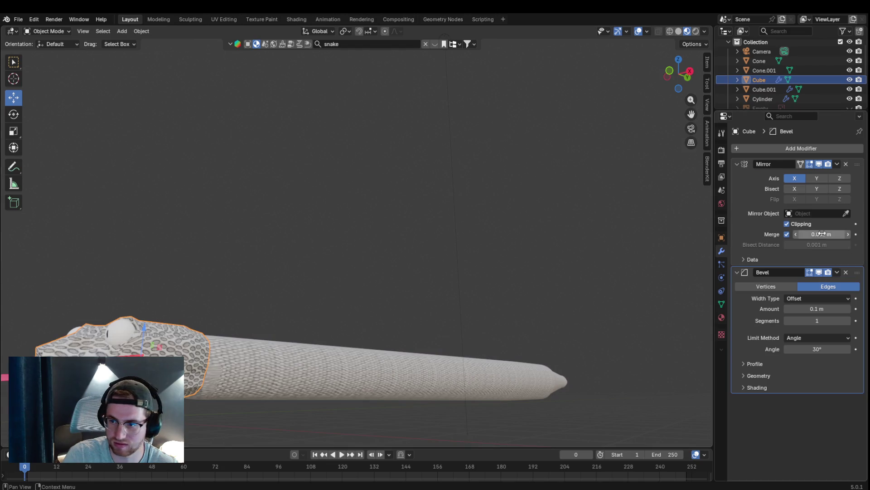
# Step: Add a Subdivision Surface modifier to the snake head Cube
pyautogui.click(830, 150)
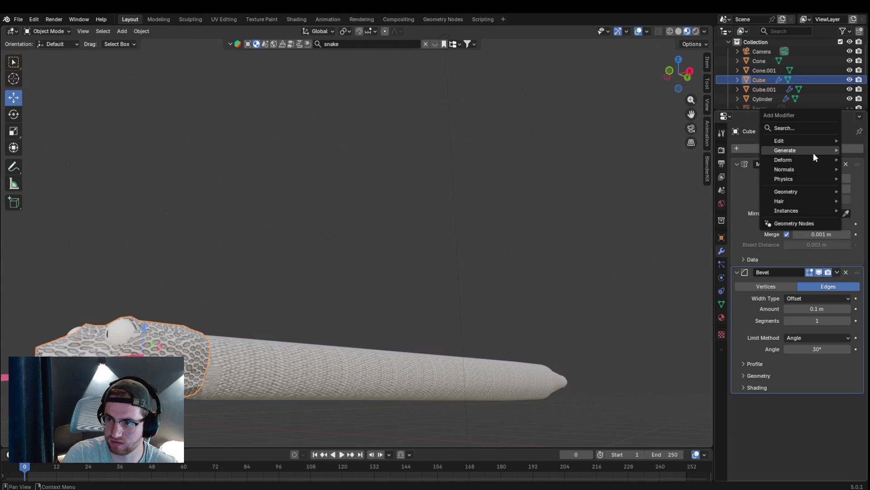
pyautogui.moveTo(813, 151)
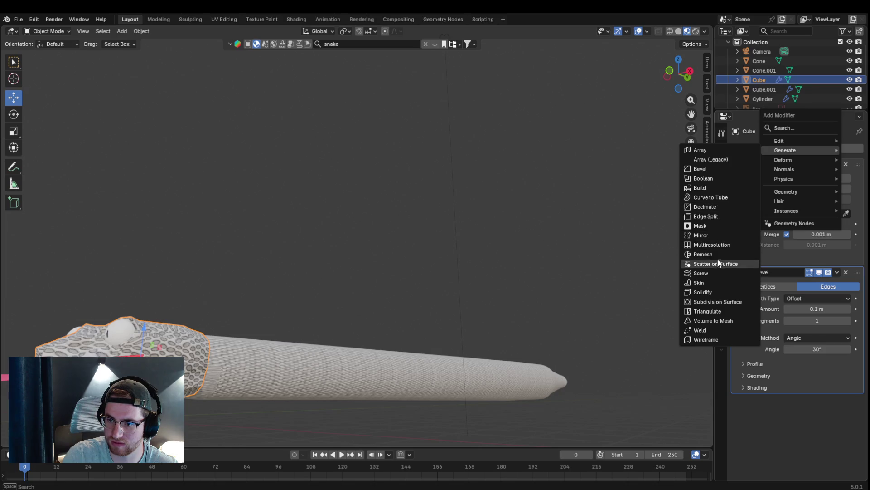
pyautogui.click(713, 302)
pyautogui.moveTo(301, 310)
pyautogui.mouseDown(button='middle')
pyautogui.moveTo(287, 251)
pyautogui.moveTo(322, 251)
pyautogui.moveTo(372, 277)
pyautogui.moveTo(404, 274)
pyautogui.moveTo(437, 286)
pyautogui.mouseUp(button='middle')
pyautogui.moveTo(682, 119); pyautogui.dragTo(569, 249, button='middle')
pyautogui.scroll(2, 570, 249)
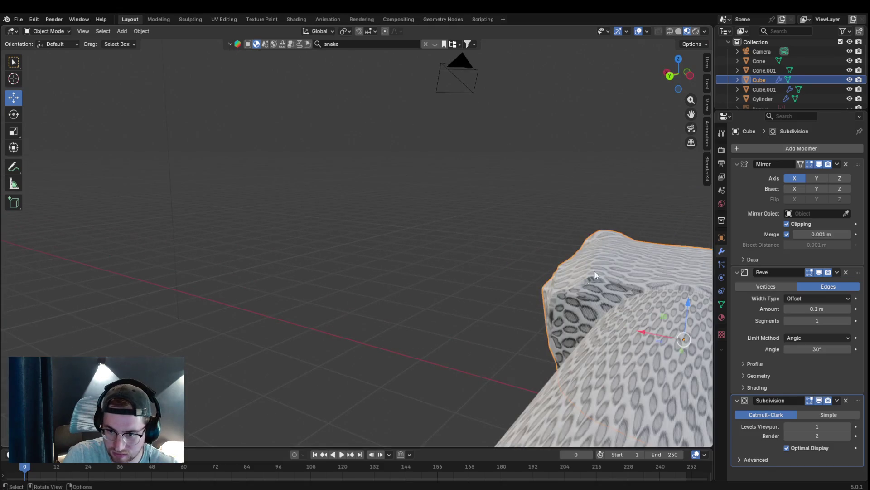
pyautogui.moveTo(686, 115); pyautogui.dragTo(522, 97)
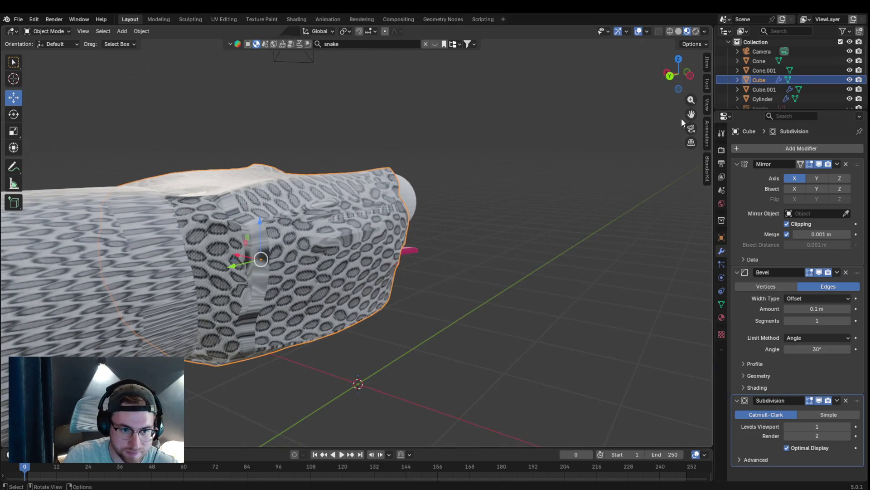
pyautogui.moveTo(367, 202)
pyautogui.mouseDown(button='middle')
pyautogui.moveTo(276, 211)
pyautogui.moveTo(394, 197)
pyautogui.moveTo(377, 194)
pyautogui.moveTo(388, 181)
pyautogui.moveTo(307, 195)
pyautogui.moveTo(294, 240)
pyautogui.mouseUp(button='middle')
pyautogui.moveTo(312, 138)
pyautogui.mouseDown(button='middle')
pyautogui.moveTo(317, 105)
pyautogui.moveTo(249, 117)
pyautogui.moveTo(305, 111)
pyautogui.moveTo(256, 107)
pyautogui.moveTo(236, 92)
pyautogui.moveTo(249, 111)
pyautogui.moveTo(280, 115)
pyautogui.moveTo(333, 108)
pyautogui.moveTo(420, 117)
pyautogui.mouseUp(button='middle')
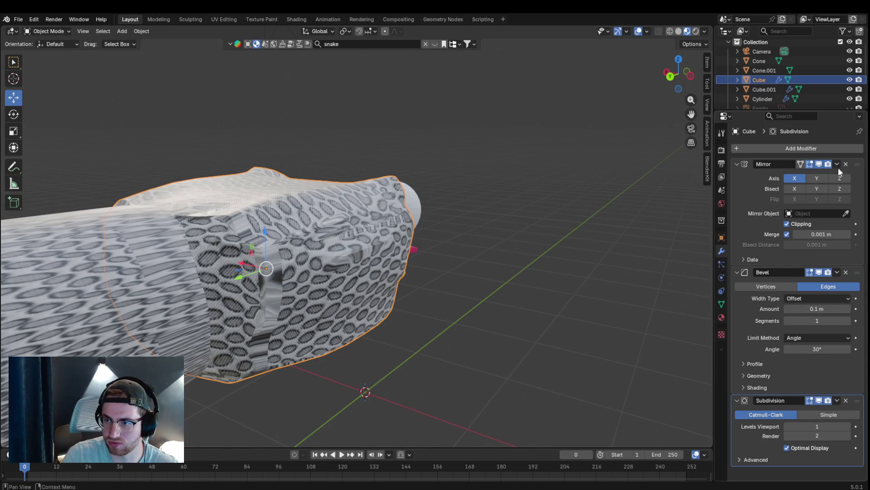
# Step: Raise the head's Subdivision viewport level to 2
pyautogui.click(850, 426)
pyautogui.moveTo(521, 317)
pyautogui.mouseDown(button='middle')
pyautogui.moveTo(421, 271)
pyautogui.moveTo(317, 276)
pyautogui.moveTo(311, 247)
pyautogui.moveTo(401, 249)
pyautogui.moveTo(362, 287)
pyautogui.moveTo(325, 218)
pyautogui.mouseUp(button='middle')
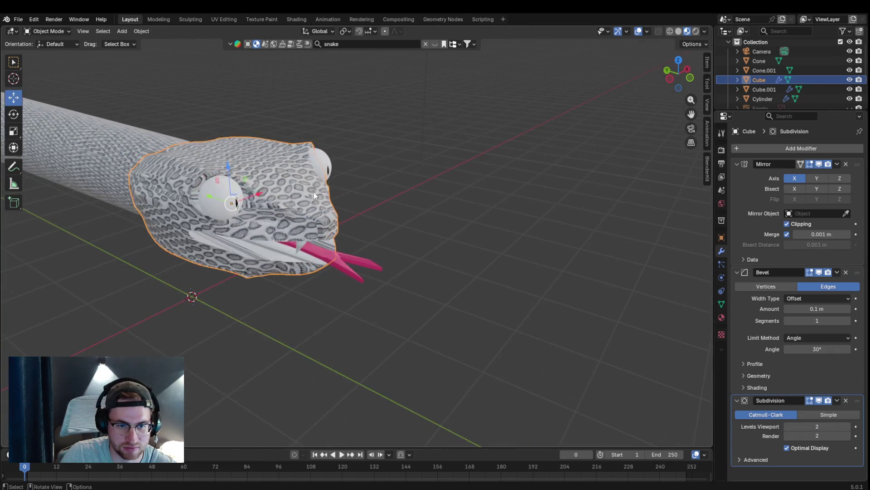
pyautogui.rightClick(233, 145)
pyautogui.moveTo(380, 192)
pyautogui.mouseDown(button='middle')
pyautogui.moveTo(465, 177)
pyautogui.moveTo(358, 173)
pyautogui.mouseUp(button='middle')
pyautogui.rightClick(358, 173)
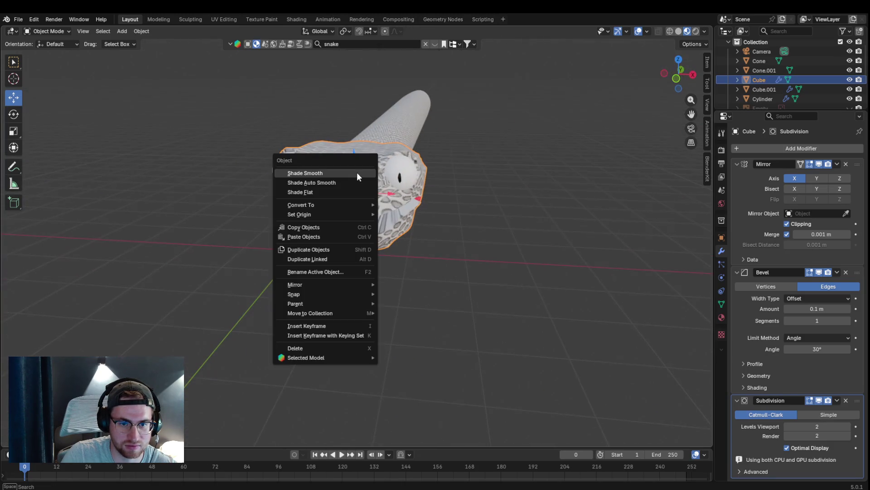
# Step: Apply Shade Flat to the snake head
pyautogui.click(333, 192)
pyautogui.moveTo(458, 181)
pyautogui.mouseDown(button='middle')
pyautogui.moveTo(369, 179)
pyautogui.moveTo(553, 175)
pyautogui.moveTo(443, 184)
pyautogui.mouseUp(button='middle')
pyautogui.scroll(4, 301, 200)
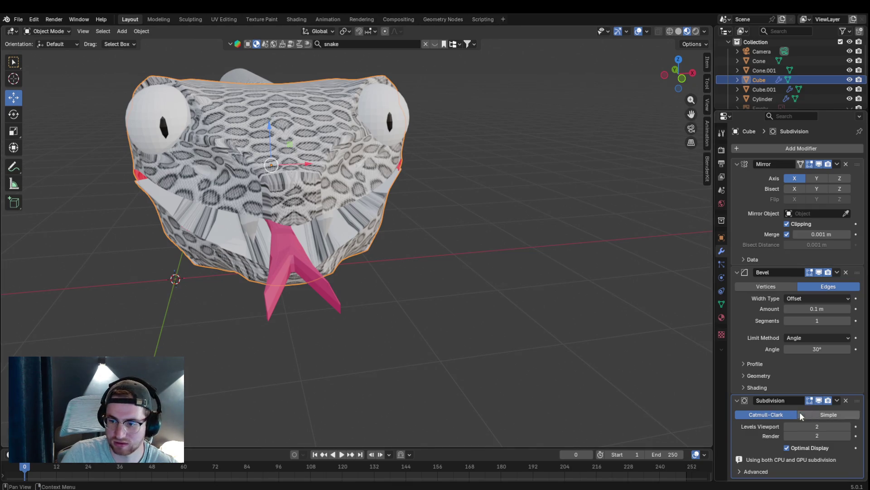
# Step: Delete the head's Subdivision Surface modifier, leaving Mirror and Bevel
pyautogui.click(845, 400)
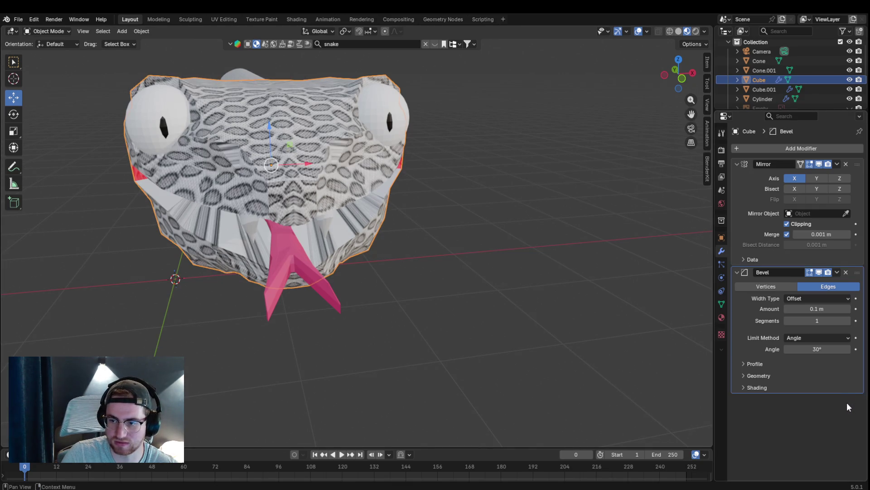
pyautogui.moveTo(406, 253)
pyautogui.mouseDown(button='middle')
pyautogui.moveTo(450, 222)
pyautogui.moveTo(358, 143)
pyautogui.moveTo(380, 107)
pyautogui.mouseUp(button='middle')
pyautogui.moveTo(570, 78); pyautogui.dragTo(360, 194, button='middle')
pyautogui.scroll(3, 360, 194)
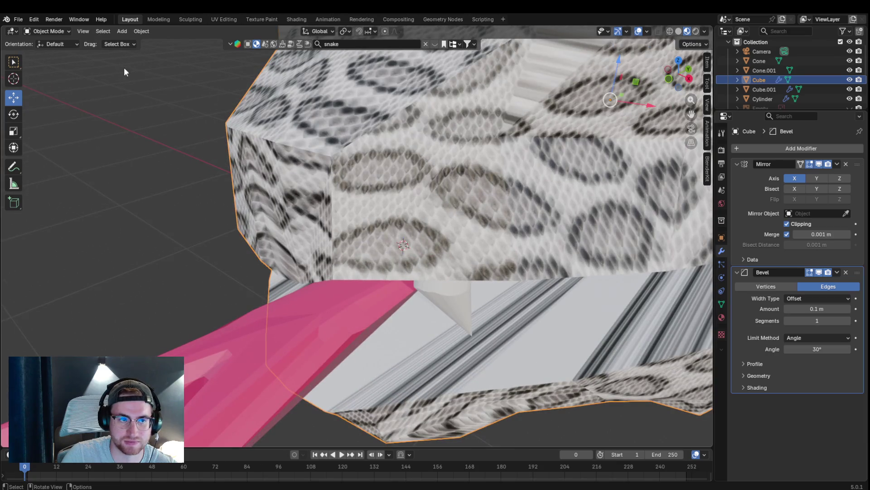
pyautogui.click(48, 31)
# Step: In Edit Mode, knife-cut a new edge across the side face of the snake head
pyautogui.click(46, 49)
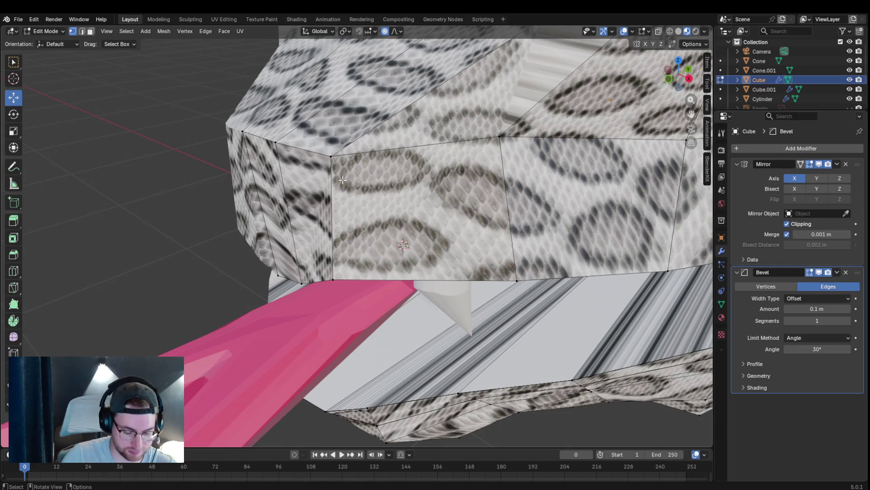
pyautogui.moveTo(336, 171); pyautogui.dragTo(351, 170, button='middle')
pyautogui.press('k')
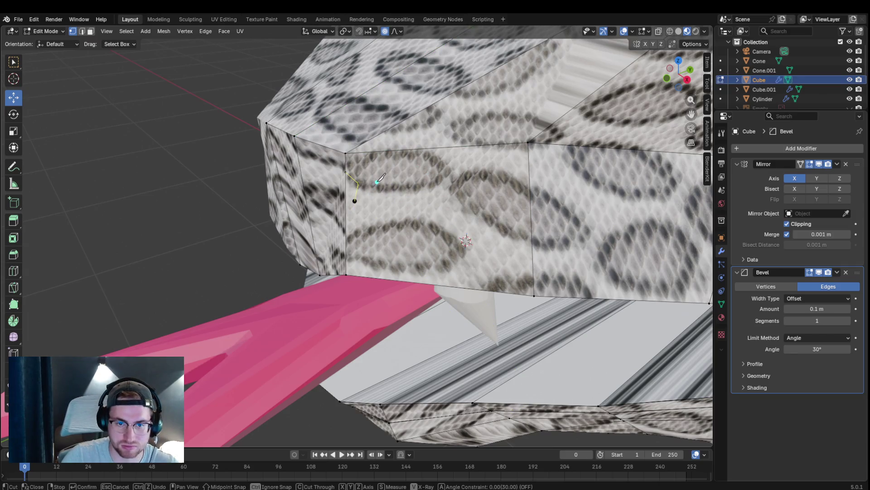
pyautogui.scroll(-5, 564, 147)
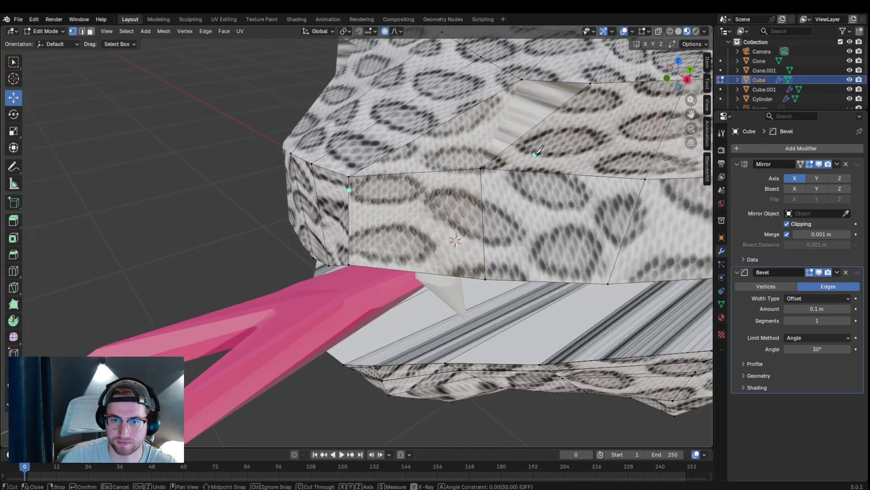
pyautogui.scroll(2, 413, 188)
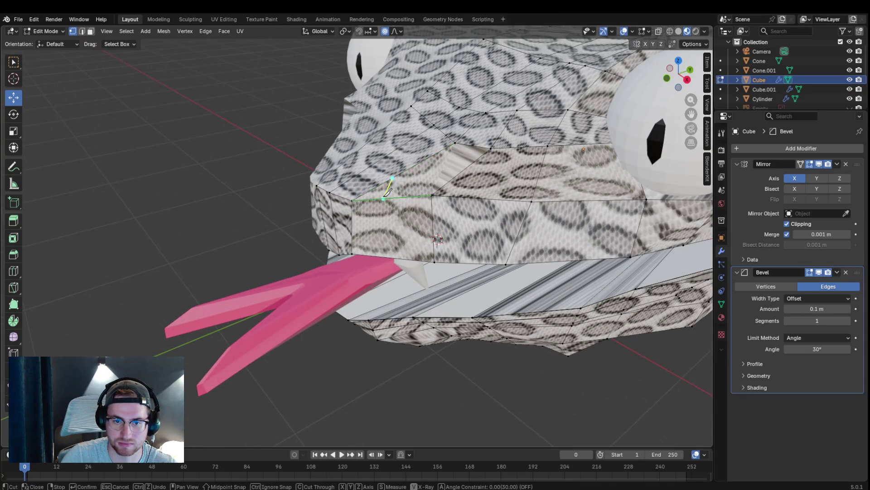
pyautogui.press('Return')
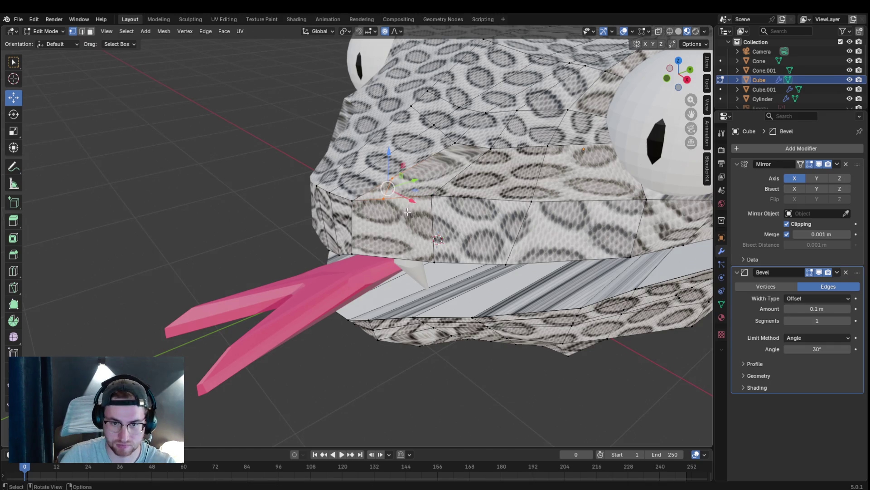
# Step: Pull the cut vertices on the front and cheek of the head with proportional falloff
pyautogui.moveTo(401, 195)
pyautogui.mouseDown(button='middle')
pyautogui.moveTo(338, 175)
pyautogui.moveTo(361, 146)
pyautogui.moveTo(433, 174)
pyautogui.moveTo(516, 182)
pyautogui.moveTo(510, 187)
pyautogui.mouseUp(button='middle')
pyautogui.press('g')
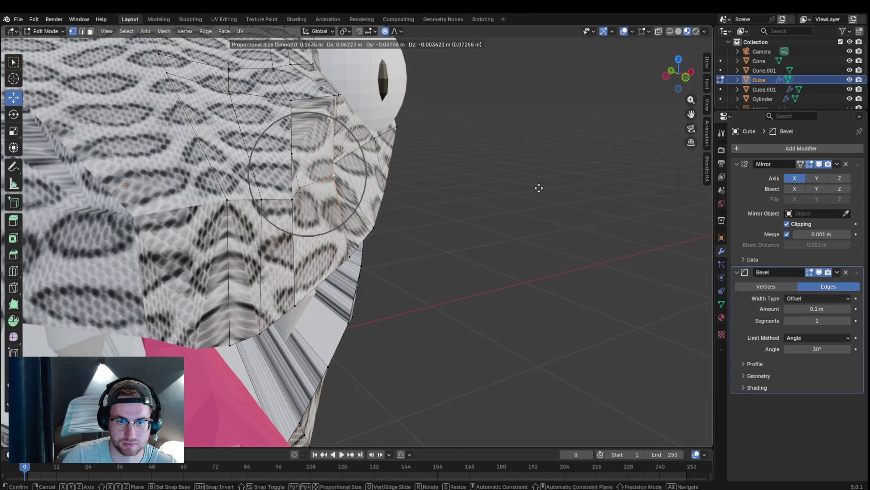
pyautogui.click(539, 187)
pyautogui.moveTo(389, 172)
pyautogui.mouseDown(button='middle')
pyautogui.moveTo(408, 136)
pyautogui.moveTo(503, 148)
pyautogui.mouseUp(button='middle')
pyautogui.press('g')
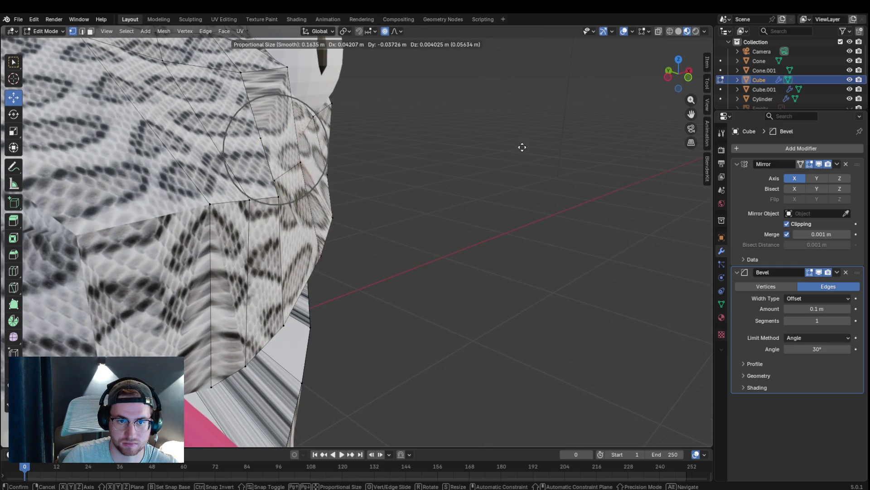
pyautogui.click(562, 139)
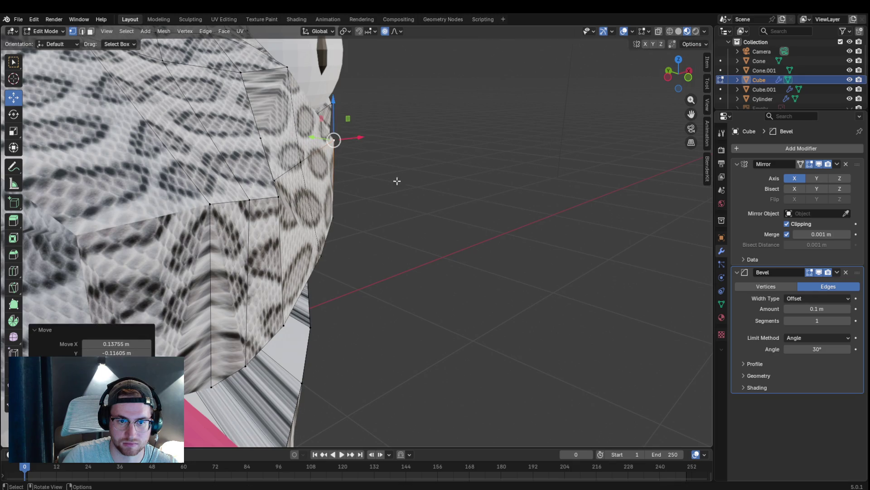
pyautogui.press('g')
pyautogui.click(346, 186)
# Step: Nudge more vertices around the side of the head with smooth proportional moves
pyautogui.moveTo(348, 186)
pyautogui.mouseDown(button='middle')
pyautogui.moveTo(340, 158)
pyautogui.moveTo(359, 166)
pyautogui.mouseUp(button='middle')
pyautogui.press('g')
pyautogui.click(399, 184)
pyautogui.moveTo(399, 184)
pyautogui.mouseDown(button='middle')
pyautogui.moveTo(443, 208)
pyautogui.moveTo(337, 179)
pyautogui.moveTo(276, 180)
pyautogui.moveTo(410, 186)
pyautogui.moveTo(304, 165)
pyautogui.moveTo(312, 141)
pyautogui.moveTo(303, 120)
pyautogui.moveTo(408, 145)
pyautogui.moveTo(288, 224)
pyautogui.moveTo(258, 186)
pyautogui.mouseUp(button='middle')
pyautogui.press('g')
pyautogui.click(306, 115)
# Step: Smoothly move a vertex on the lower front of the snout in two small moves
pyautogui.moveTo(484, 205); pyautogui.dragTo(435, 242, button='middle')
pyautogui.press('g')
pyautogui.click(441, 290)
pyautogui.press('g')
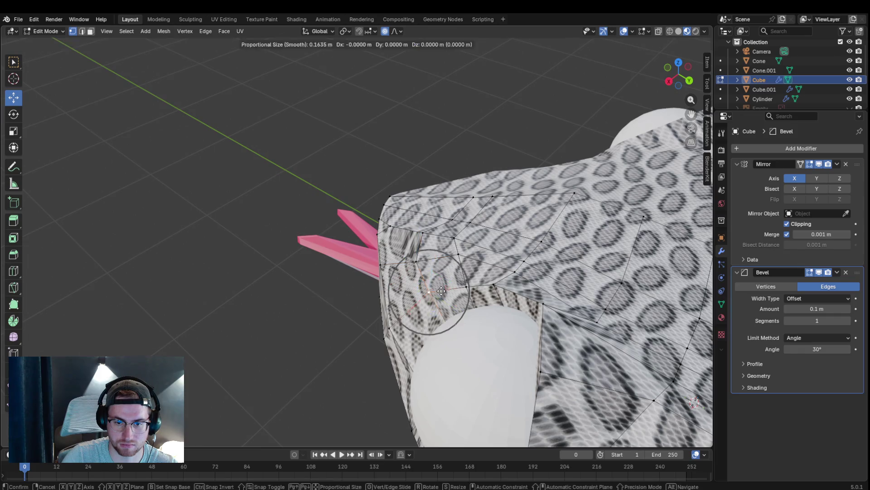
pyautogui.click(446, 293)
pyautogui.moveTo(499, 222)
pyautogui.mouseDown(button='middle')
pyautogui.moveTo(625, 147)
pyautogui.moveTo(690, 129)
pyautogui.moveTo(677, 125)
pyautogui.moveTo(426, 293)
pyautogui.mouseUp(button='middle')
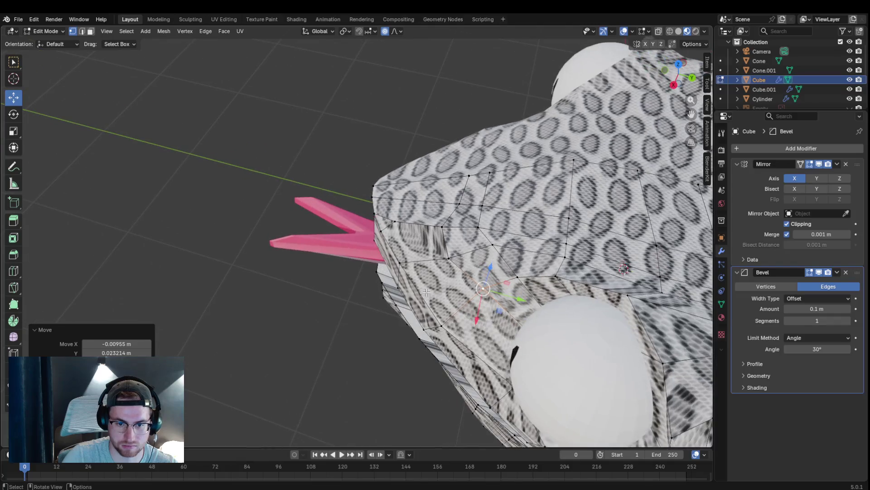
pyautogui.moveTo(380, 250)
pyautogui.mouseDown(button='middle')
pyautogui.moveTo(379, 240)
pyautogui.moveTo(488, 246)
pyautogui.moveTo(487, 235)
pyautogui.moveTo(396, 262)
pyautogui.mouseUp(button='middle')
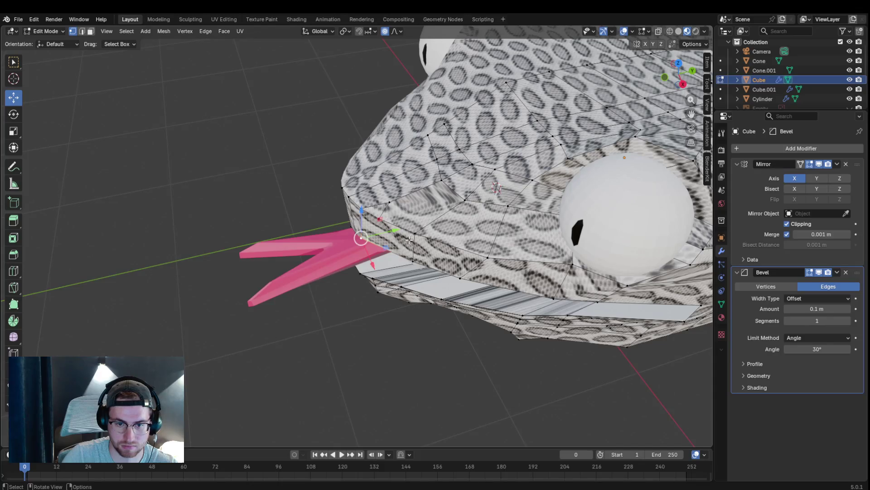
# Step: Try an edge loop cut and a knife cut on the head, cancelling both
pyautogui.hotkey('ctrl', 'r')
pyautogui.press('Escape')
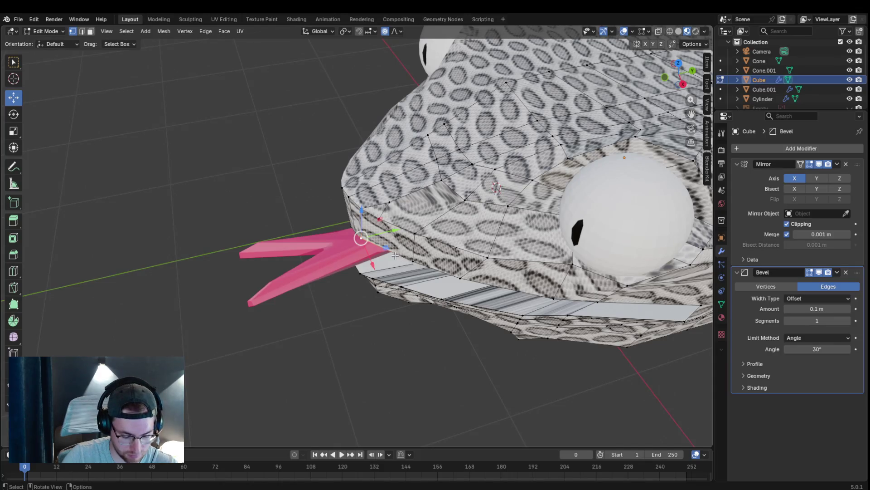
pyautogui.press('k')
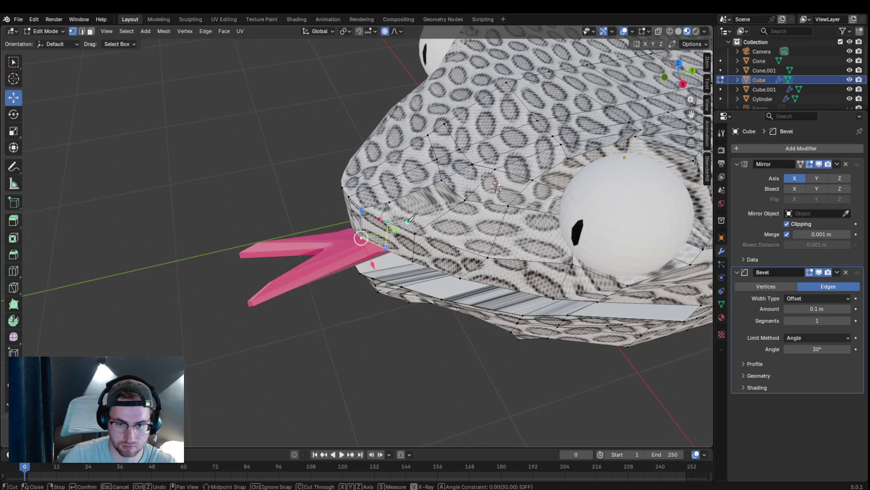
pyautogui.press('Escape')
# Step: Shift the head vertices up and left with three small proportional moves
pyautogui.moveTo(408, 226); pyautogui.dragTo(382, 257, button='middle')
pyautogui.press('g')
pyautogui.click(386, 244)
pyautogui.press('g')
pyautogui.click(382, 257)
pyautogui.press('g')
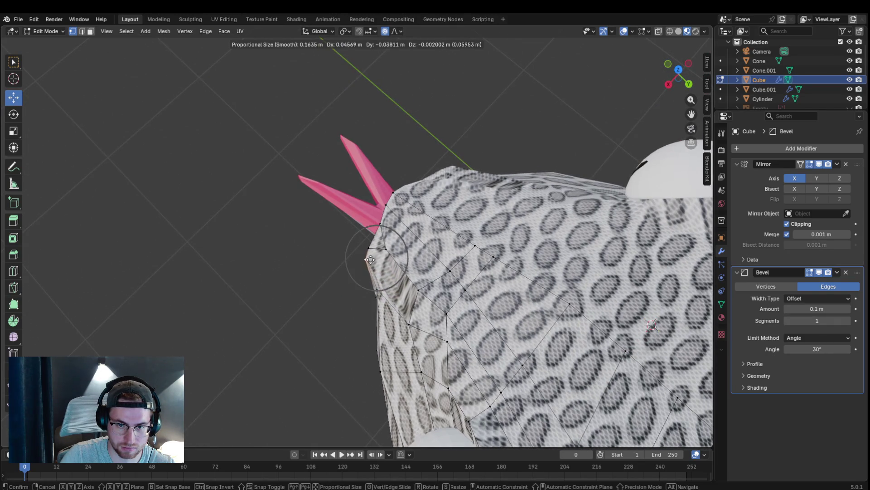
pyautogui.click(380, 259)
# Step: Reposition a vertex under the snout down and to the right with smooth moves
pyautogui.moveTo(380, 258)
pyautogui.mouseDown(button='middle')
pyautogui.moveTo(528, 145)
pyautogui.moveTo(583, 181)
pyautogui.moveTo(570, 268)
pyautogui.mouseUp(button='middle')
pyautogui.click(345, 231)
pyautogui.press('g')
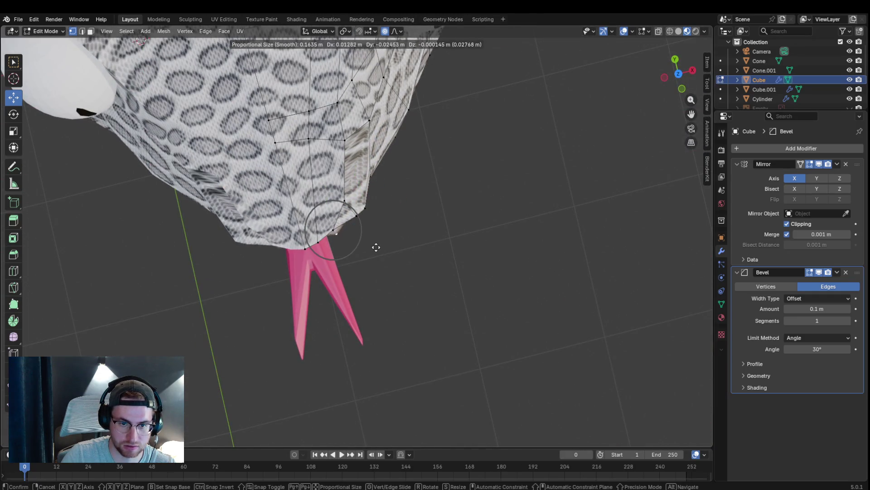
pyautogui.press('Escape')
pyautogui.press('g')
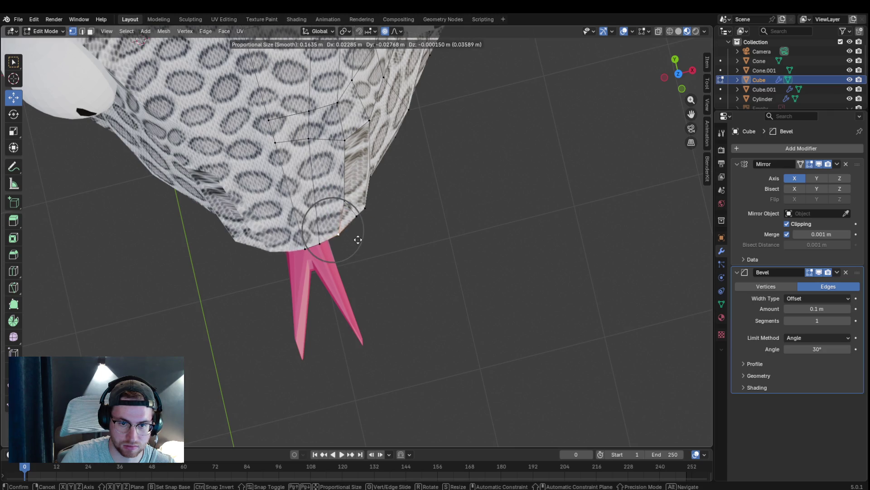
pyautogui.click(361, 245)
pyautogui.press('g')
pyautogui.click(321, 256)
pyautogui.press('g')
pyautogui.click(320, 258)
pyautogui.moveTo(443, 219)
pyautogui.mouseDown(button='middle')
pyautogui.moveTo(346, 113)
pyautogui.moveTo(410, 133)
pyautogui.moveTo(414, 258)
pyautogui.moveTo(376, 238)
pyautogui.moveTo(408, 227)
pyautogui.moveTo(442, 256)
pyautogui.moveTo(281, 301)
pyautogui.moveTo(344, 233)
pyautogui.moveTo(325, 233)
pyautogui.moveTo(446, 286)
pyautogui.moveTo(453, 273)
pyautogui.moveTo(440, 297)
pyautogui.moveTo(532, 294)
pyautogui.moveTo(539, 318)
pyautogui.mouseUp(button='middle')
pyautogui.press('g')
pyautogui.click(410, 254)
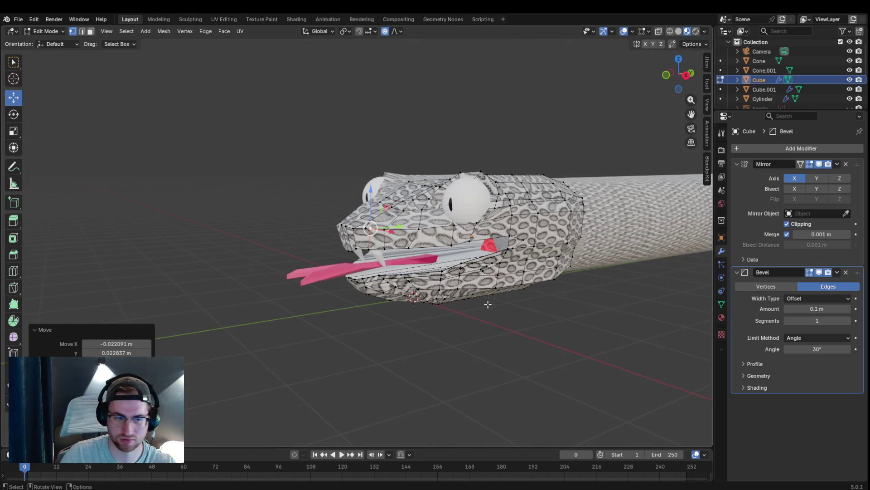
pyautogui.moveTo(493, 295)
pyautogui.mouseDown(button='middle')
pyautogui.moveTo(529, 299)
pyautogui.moveTo(557, 278)
pyautogui.moveTo(516, 287)
pyautogui.moveTo(466, 275)
pyautogui.moveTo(523, 361)
pyautogui.moveTo(472, 368)
pyautogui.mouseUp(button='middle')
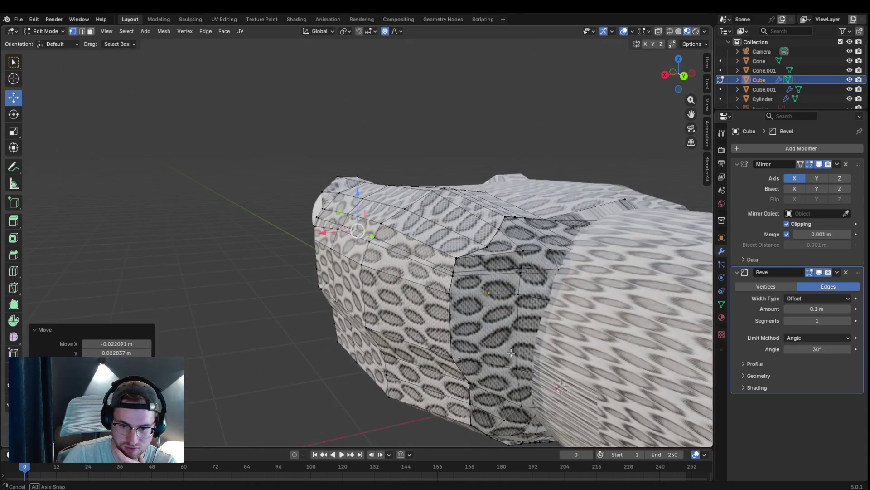
pyautogui.scroll(-3, 255, 289)
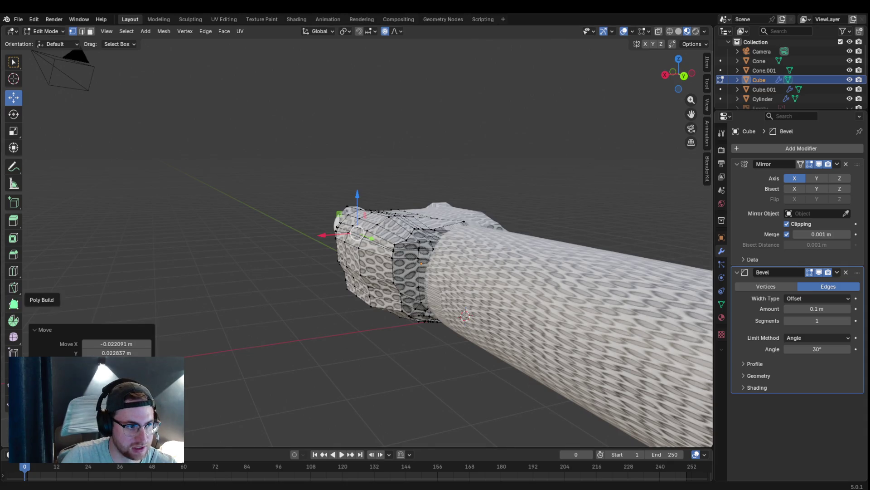
pyautogui.moveTo(466, 316)
pyautogui.mouseDown(button='middle')
pyautogui.moveTo(581, 254)
pyautogui.moveTo(474, 252)
pyautogui.moveTo(522, 226)
pyautogui.moveTo(527, 273)
pyautogui.moveTo(592, 245)
pyautogui.moveTo(447, 252)
pyautogui.mouseUp(button='middle')
pyautogui.scroll(4, 447, 253)
pyautogui.moveTo(494, 339); pyautogui.dragTo(468, 359, button='middle')
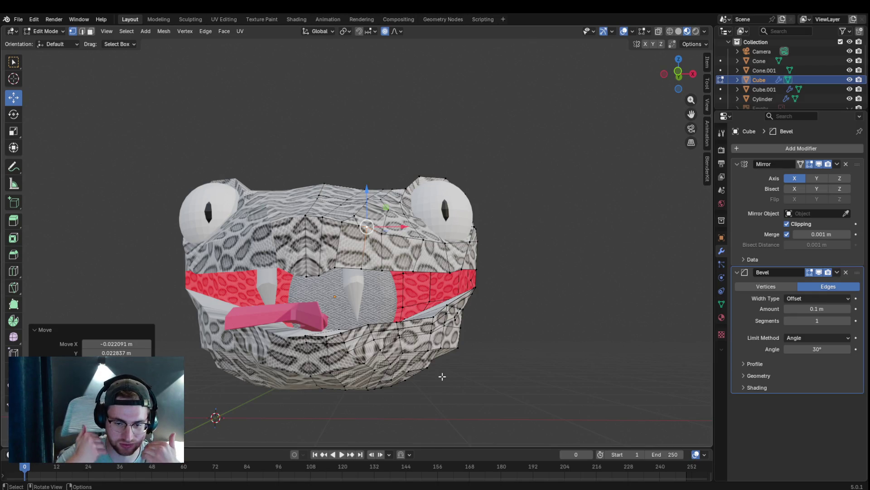
pyautogui.moveTo(406, 376)
pyautogui.mouseDown(button='middle')
pyautogui.moveTo(498, 361)
pyautogui.moveTo(515, 368)
pyautogui.moveTo(505, 396)
pyautogui.mouseUp(button='middle')
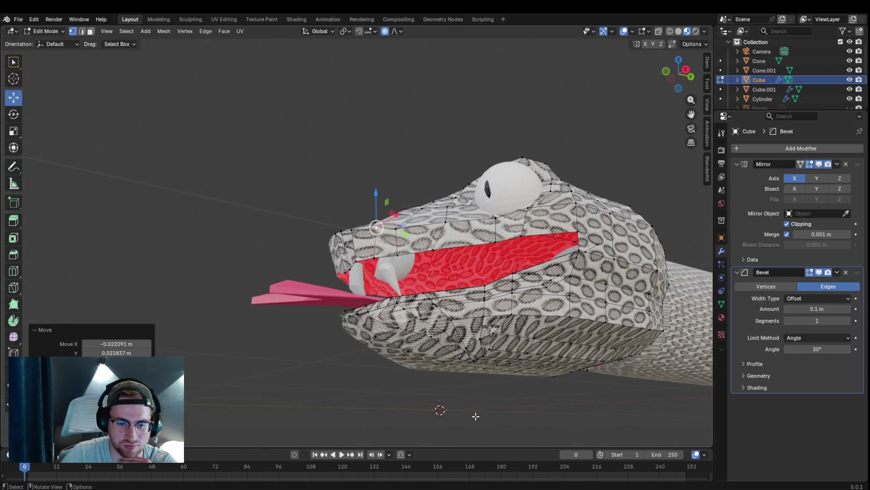
pyautogui.scroll(-4, 559, 346)
pyautogui.moveTo(559, 347)
pyautogui.mouseDown(button='middle')
pyautogui.moveTo(573, 346)
pyautogui.moveTo(536, 361)
pyautogui.moveTo(545, 367)
pyautogui.mouseUp(button='middle')
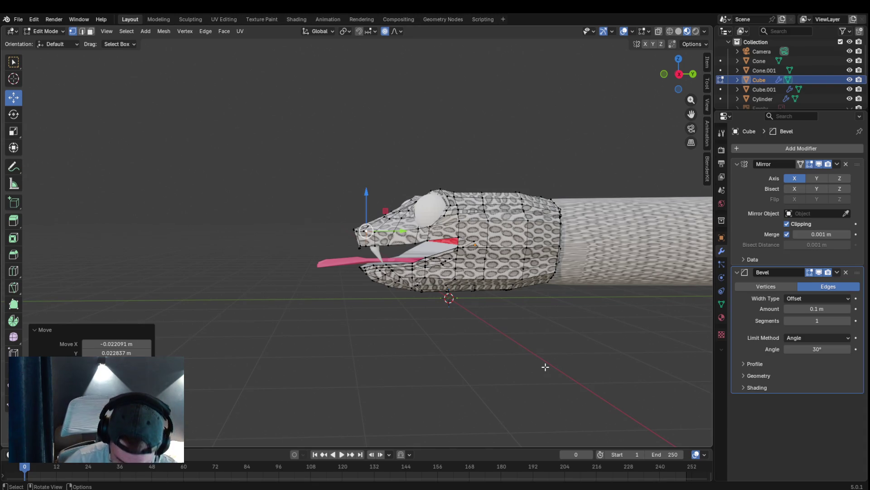
pyautogui.scroll(3, 510, 268)
pyautogui.moveTo(509, 267)
pyautogui.mouseDown(button='middle')
pyautogui.moveTo(552, 286)
pyautogui.moveTo(577, 262)
pyautogui.moveTo(521, 272)
pyautogui.mouseUp(button='middle')
# Step: In Object Mode, lower the pink tongue about 0.075 m along Z, then select the head
pyautogui.click(45, 31)
pyautogui.click(56, 45)
pyautogui.click(451, 287)
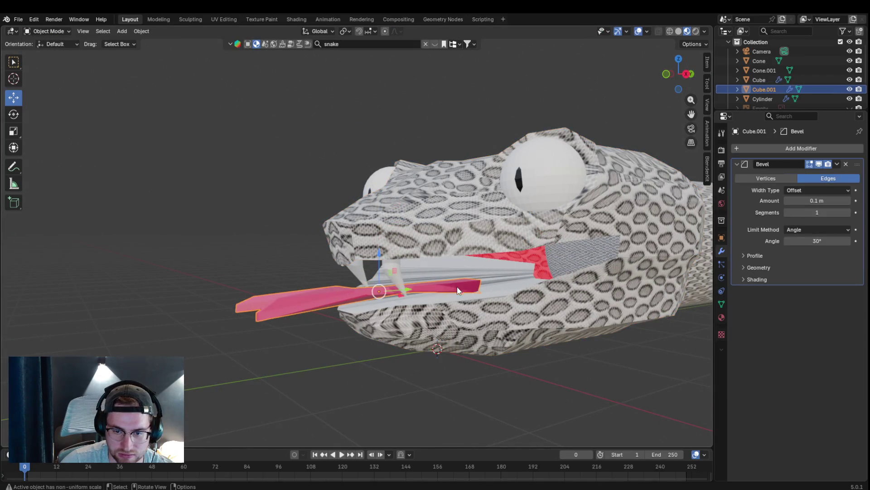
pyautogui.press('g')
pyautogui.press('z')
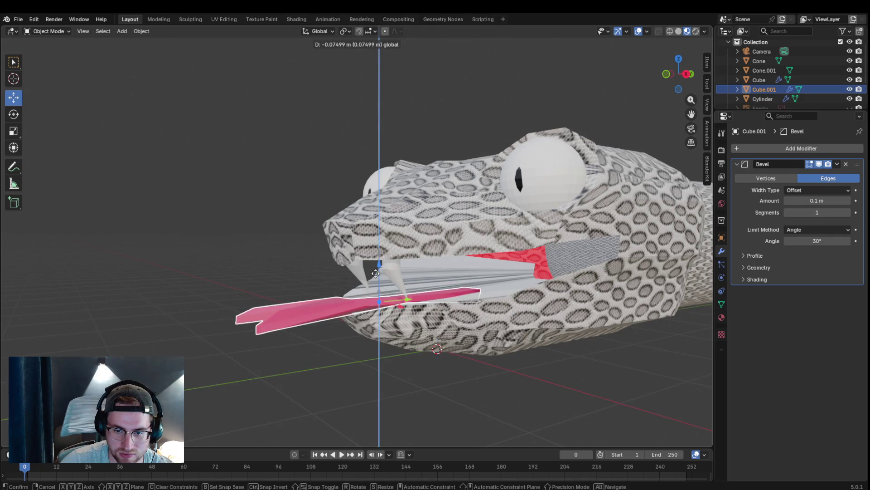
pyautogui.click(376, 272)
pyautogui.moveTo(408, 317)
pyautogui.mouseDown(button='middle')
pyautogui.moveTo(419, 331)
pyautogui.moveTo(487, 316)
pyautogui.moveTo(434, 339)
pyautogui.moveTo(268, 167)
pyautogui.mouseUp(button='middle')
pyautogui.click(45, 31)
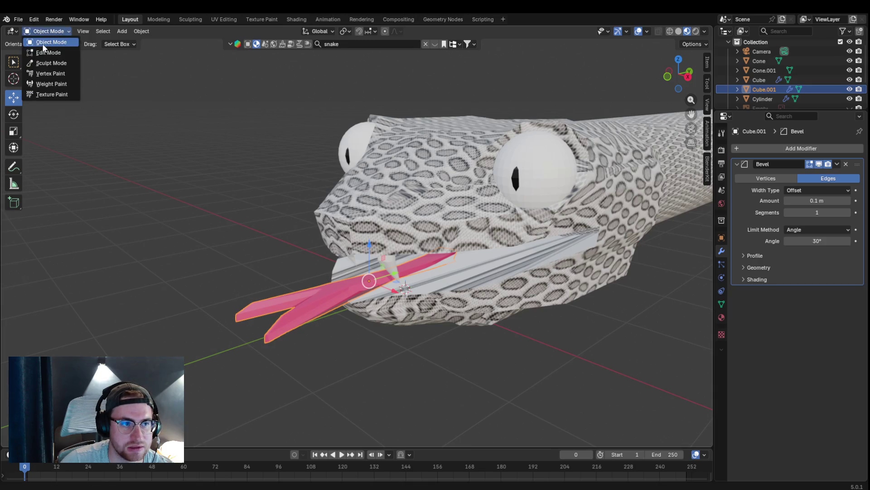
pyautogui.click(448, 177)
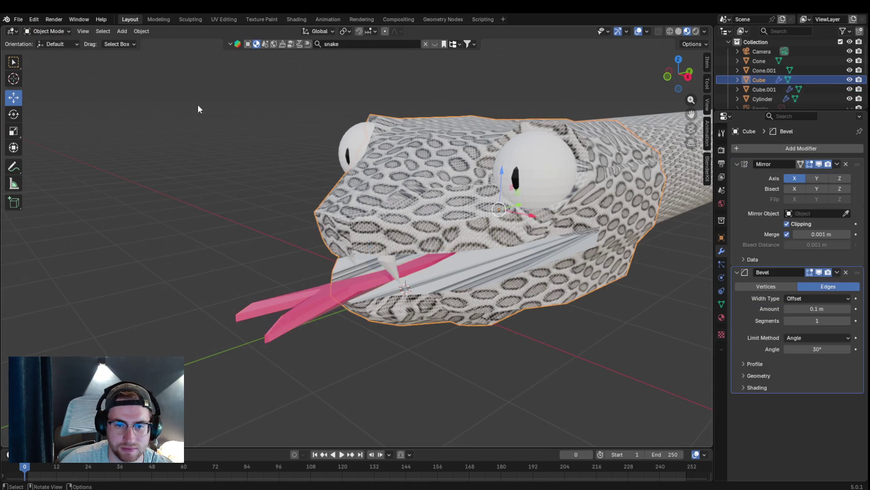
# Step: Enter Edit Mode on the head and knife-cut a triangle into the side of the snout
pyautogui.click(45, 30)
pyautogui.click(34, 52)
pyautogui.scroll(5, 404, 176)
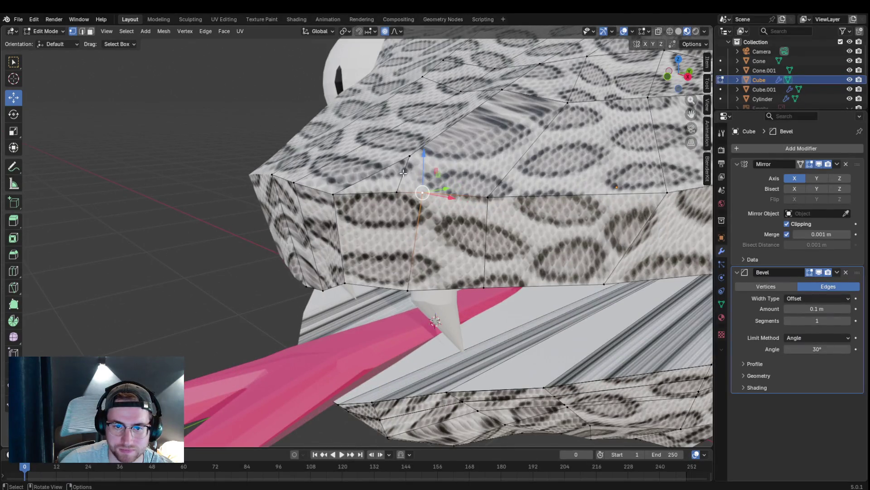
pyautogui.moveTo(404, 176)
pyautogui.mouseDown(button='middle')
pyautogui.moveTo(421, 178)
pyautogui.moveTo(292, 209)
pyautogui.moveTo(411, 182)
pyautogui.mouseUp(button='middle')
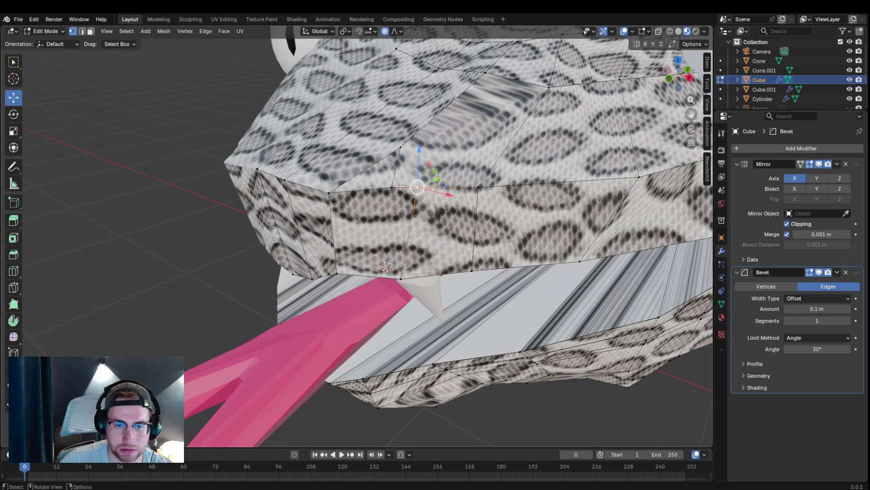
pyautogui.press('k')
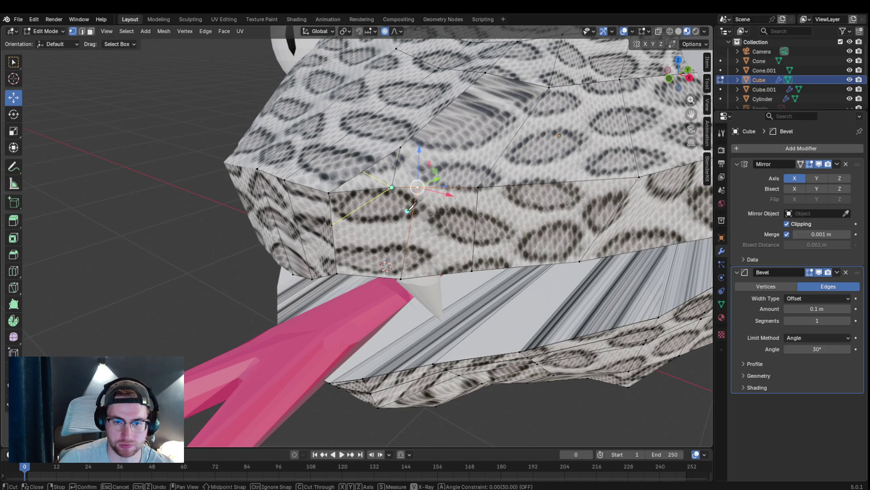
pyautogui.press('Return')
# Step: Smoothly nudge two snout vertices near the cut, including a mouth-corner vertex about 0.01 m
pyautogui.moveTo(410, 227)
pyautogui.mouseDown(button='middle')
pyautogui.moveTo(385, 209)
pyautogui.moveTo(485, 256)
pyautogui.moveTo(368, 189)
pyautogui.mouseUp(button='middle')
pyautogui.press('g')
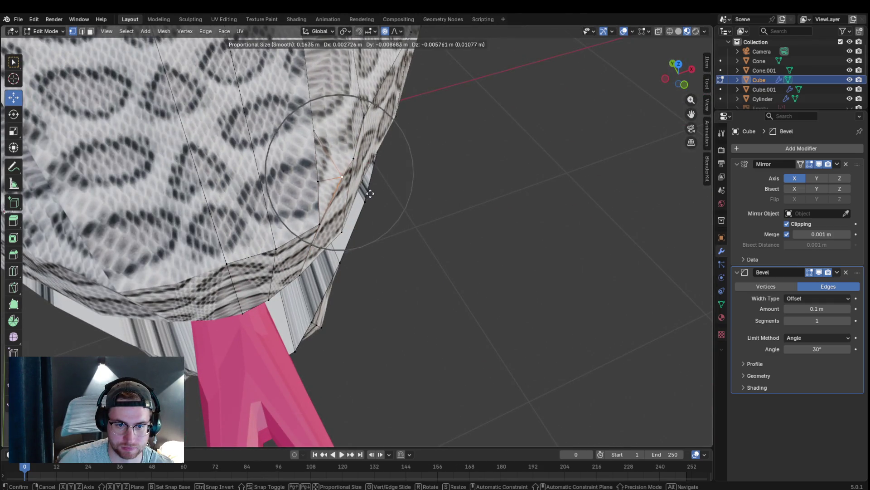
pyautogui.click(365, 190)
pyautogui.click(321, 219)
pyautogui.press('g')
pyautogui.click(330, 233)
pyautogui.moveTo(442, 235); pyautogui.dragTo(359, 252, button='middle')
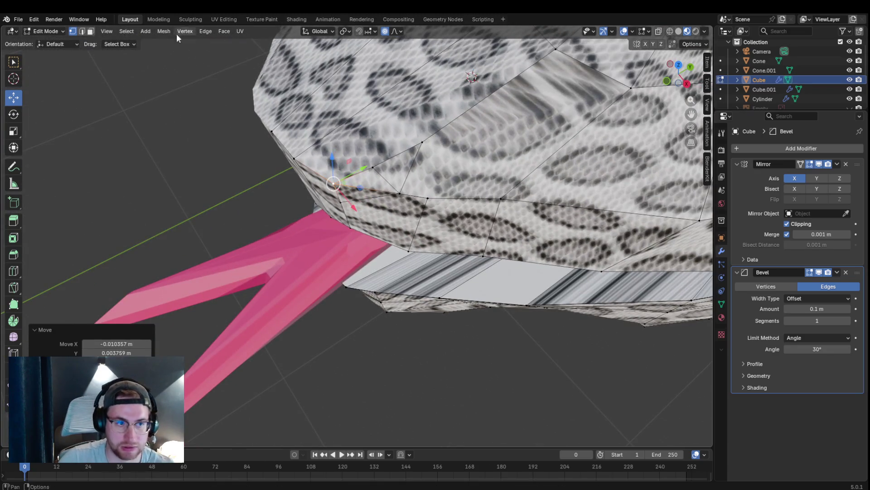
# Step: Switch to face select and show the head's material slots
pyautogui.click(91, 31)
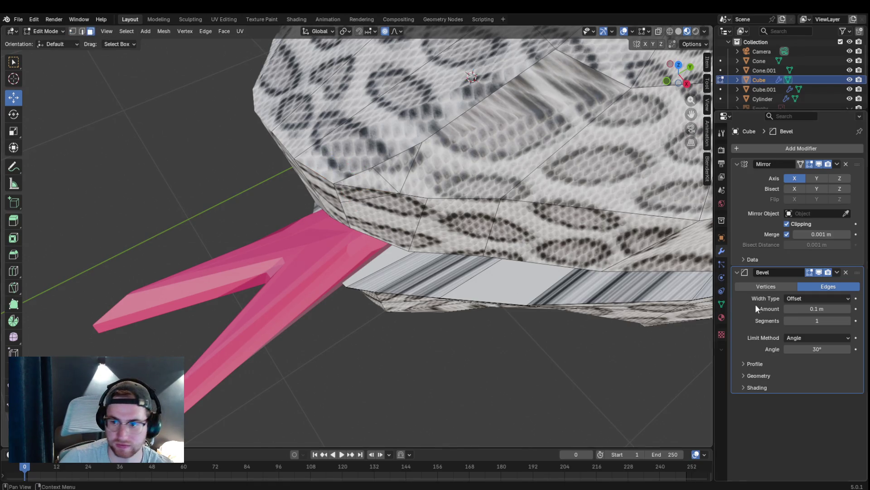
pyautogui.click(722, 317)
pyautogui.moveTo(400, 195)
pyautogui.mouseDown(button='middle')
pyautogui.moveTo(410, 190)
pyautogui.moveTo(388, 195)
pyautogui.mouseUp(button='middle')
pyautogui.moveTo(453, 206); pyautogui.dragTo(377, 206, button='middle')
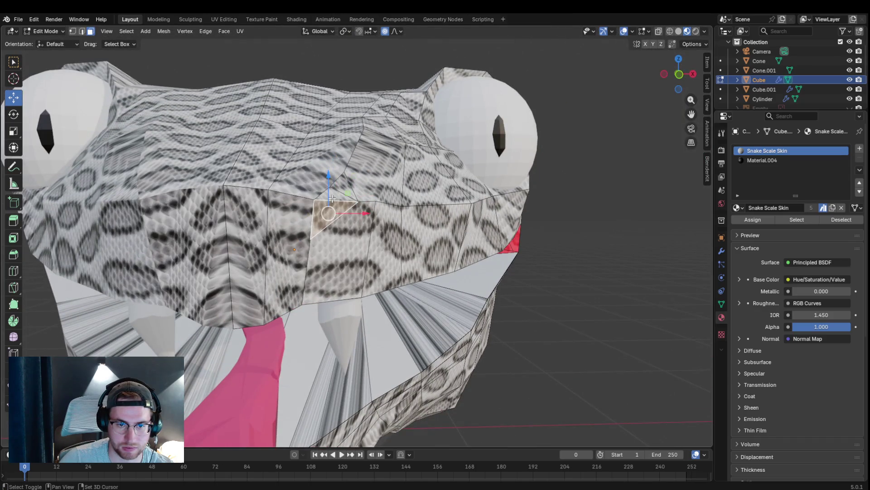
# Step: Extrude the triangular face and pick Material.004, then undo that attempt
pyautogui.moveTo(332, 199); pyautogui.dragTo(361, 215)
pyautogui.click(359, 214)
pyautogui.moveTo(358, 214)
pyautogui.mouseDown(button='middle')
pyautogui.moveTo(423, 258)
pyautogui.moveTo(356, 215)
pyautogui.mouseUp(button='middle')
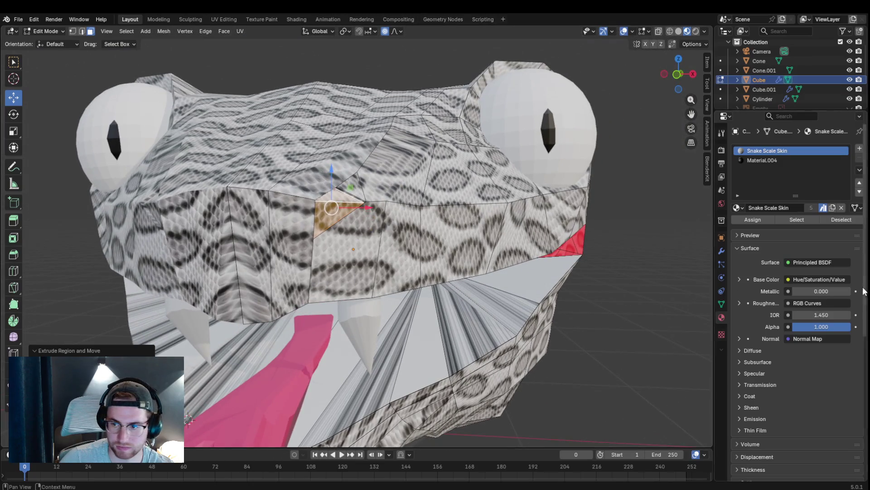
pyautogui.click(771, 161)
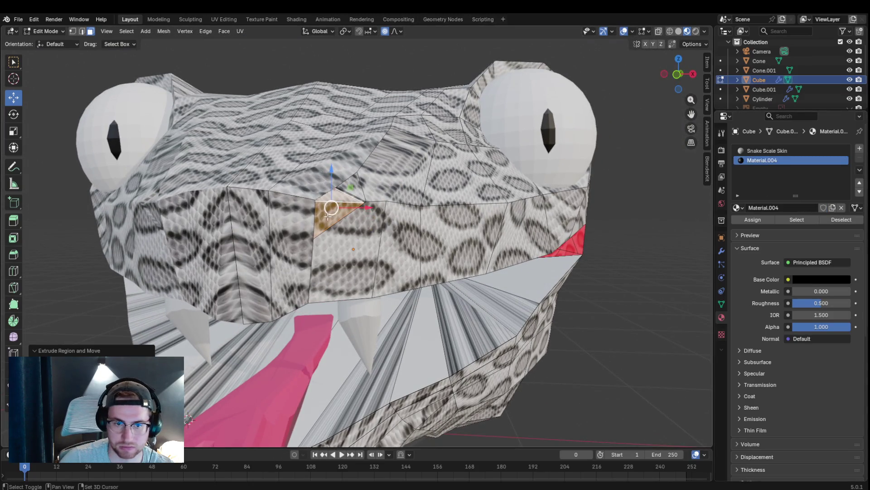
pyautogui.hotkey('ctrl', 'z')
pyautogui.hotkey('ctrl', 'z')
pyautogui.moveTo(365, 225)
pyautogui.mouseDown(button='middle')
pyautogui.moveTo(417, 264)
pyautogui.moveTo(325, 220)
pyautogui.moveTo(346, 233)
pyautogui.moveTo(220, 194)
pyautogui.moveTo(355, 210)
pyautogui.mouseUp(button='middle')
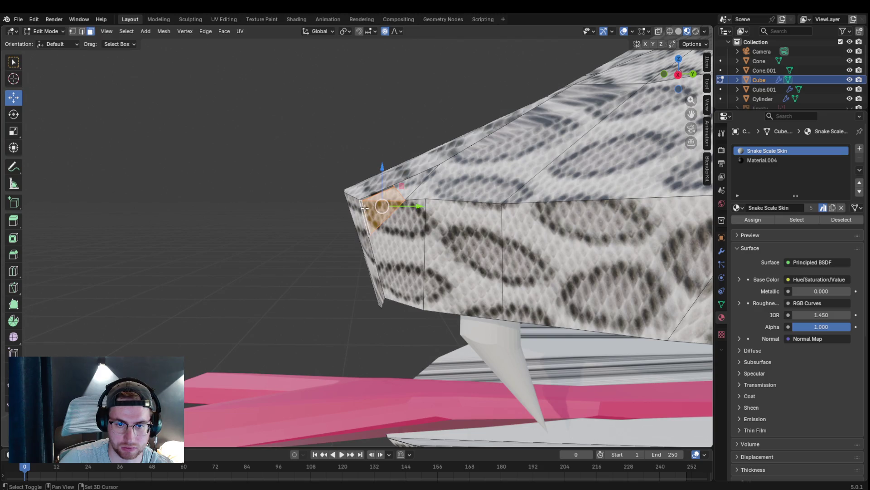
pyautogui.moveTo(668, 264)
pyautogui.mouseDown(button='middle')
pyautogui.moveTo(43, 275)
pyautogui.moveTo(514, 269)
pyautogui.mouseUp(button='middle')
# Step: Assign the black Material.004 to the triangular nostril face
pyautogui.click(762, 160)
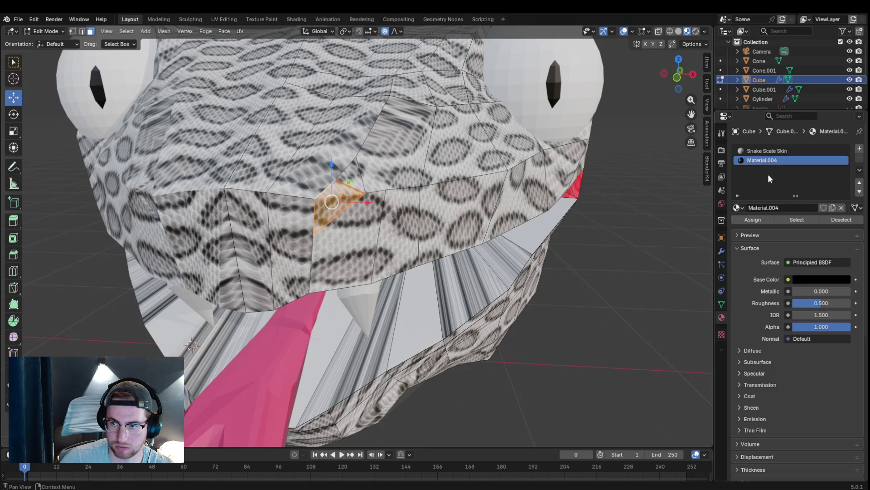
pyautogui.click(753, 219)
pyautogui.click(771, 151)
pyautogui.moveTo(503, 262)
pyautogui.mouseDown(button='middle')
pyautogui.moveTo(412, 301)
pyautogui.moveTo(421, 321)
pyautogui.moveTo(470, 314)
pyautogui.moveTo(447, 351)
pyautogui.moveTo(382, 364)
pyautogui.mouseUp(button='middle')
pyautogui.scroll(-5, 452, 286)
pyautogui.scroll(6, 382, 363)
pyautogui.scroll(2, 373, 205)
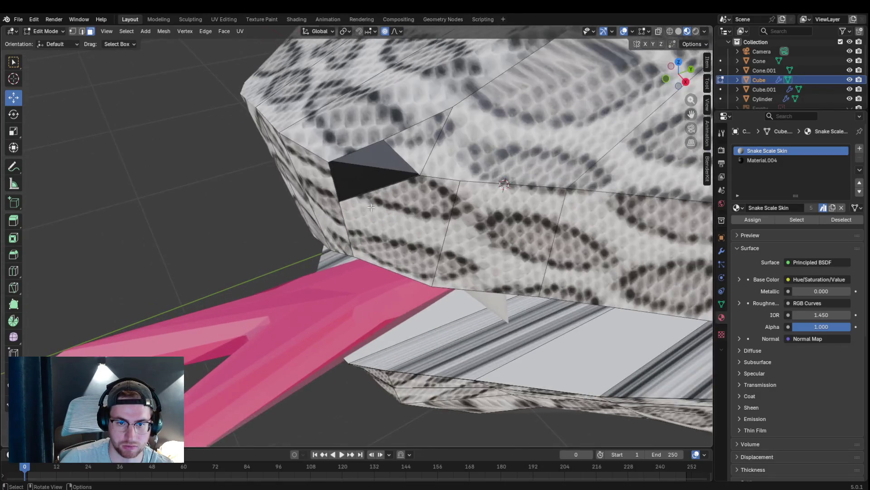
# Step: Extrude the black nostril face inward twice along its normal
pyautogui.click(367, 178)
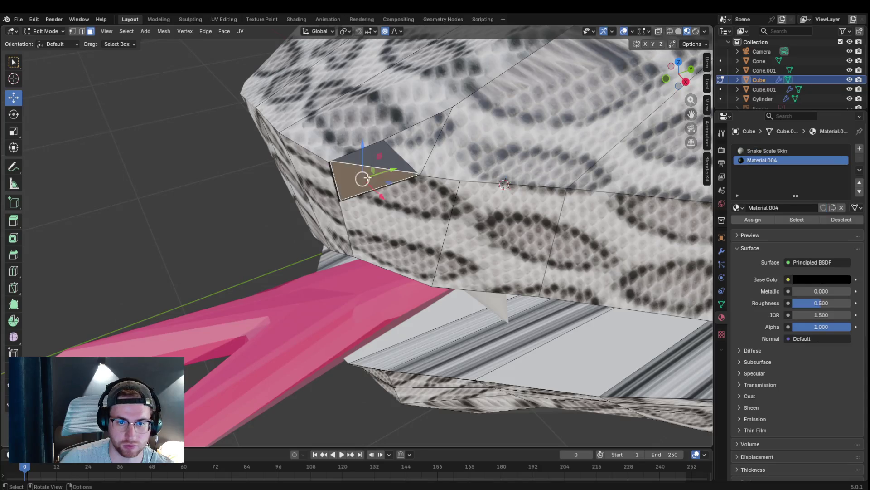
pyautogui.moveTo(426, 189); pyautogui.dragTo(574, 201, button='middle')
pyautogui.press('e')
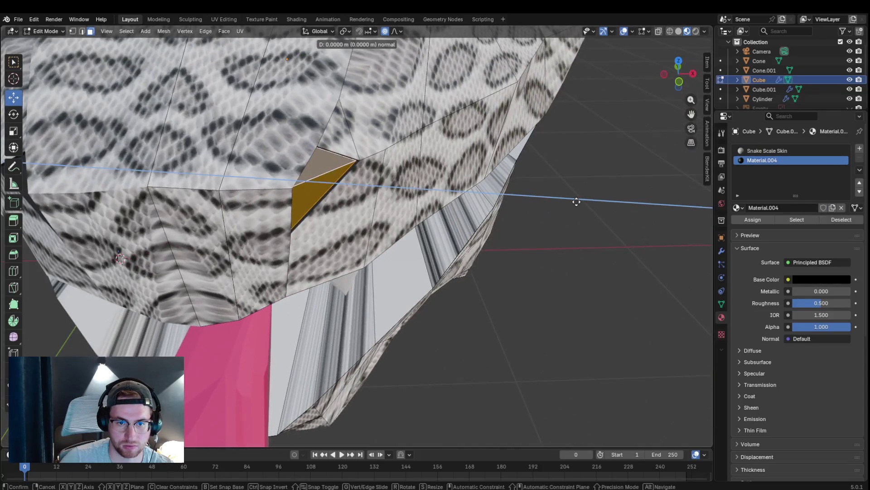
pyautogui.click(571, 200)
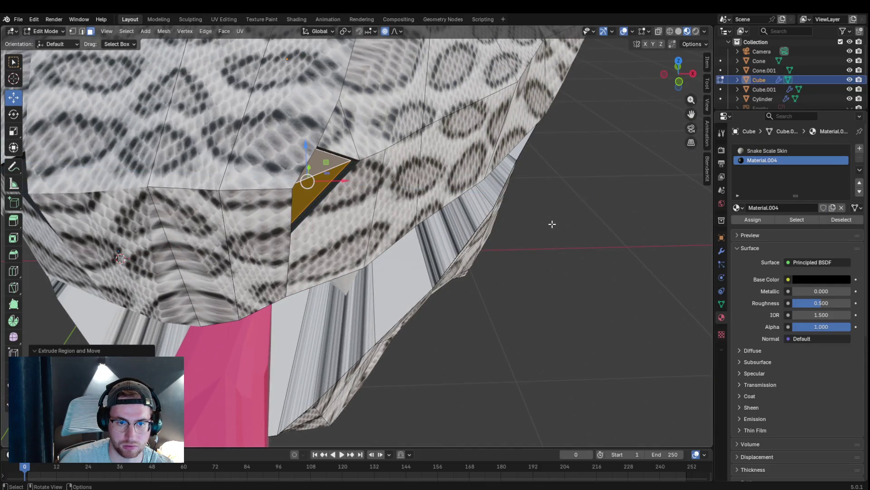
pyautogui.press('e')
pyautogui.click(391, 211)
# Step: Scale the recessed nostril face down and inspect the snout from several angles
pyautogui.scroll(-5, 408, 211)
pyautogui.moveTo(408, 212); pyautogui.dragTo(553, 219, button='middle')
pyautogui.scroll(5, 396, 177)
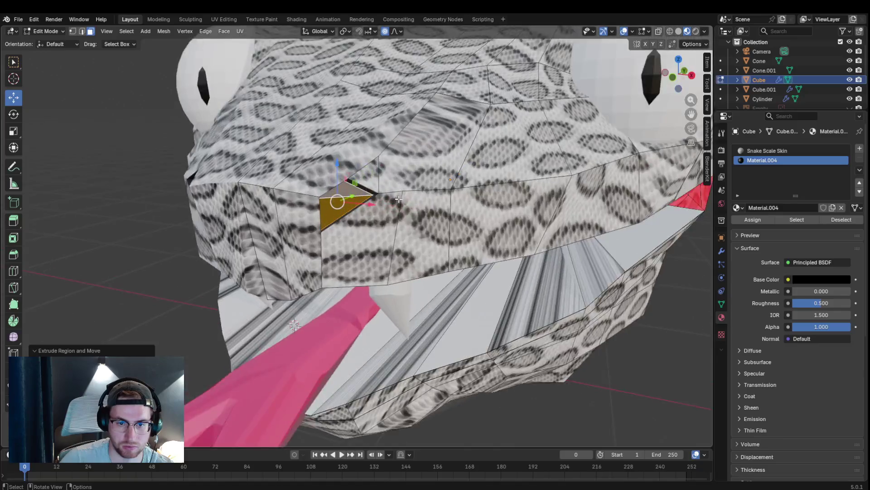
pyautogui.press('s')
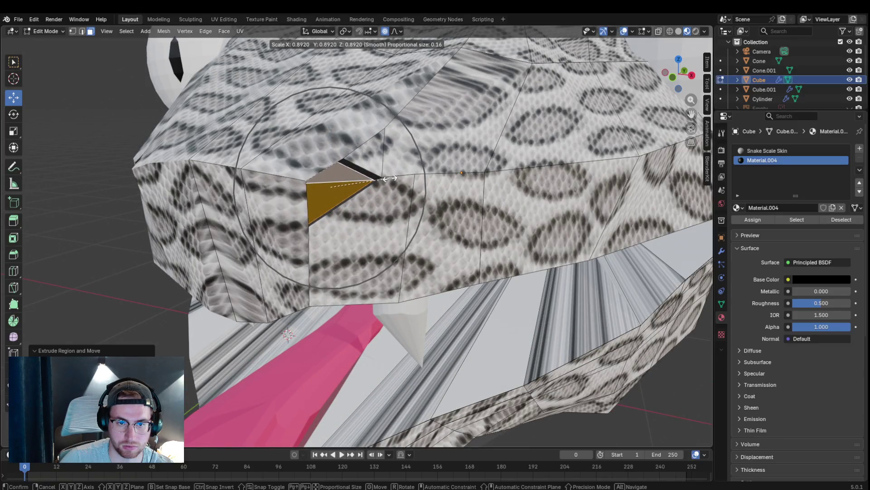
pyautogui.click(389, 179)
pyautogui.scroll(-5, 389, 179)
pyautogui.moveTo(389, 178)
pyautogui.mouseDown(button='middle')
pyautogui.moveTo(576, 276)
pyautogui.moveTo(534, 288)
pyautogui.moveTo(553, 243)
pyautogui.moveTo(523, 278)
pyautogui.moveTo(544, 263)
pyautogui.moveTo(517, 244)
pyautogui.moveTo(456, 292)
pyautogui.moveTo(497, 286)
pyautogui.moveTo(606, 127)
pyautogui.mouseUp(button='middle')
pyautogui.scroll(-5, 575, 276)
pyautogui.scroll(2, 524, 277)
pyautogui.scroll(5, 518, 197)
pyautogui.moveTo(519, 196)
pyautogui.mouseDown(button='middle')
pyautogui.moveTo(385, 229)
pyautogui.moveTo(562, 202)
pyautogui.moveTo(116, 42)
pyautogui.mouseUp(button='middle')
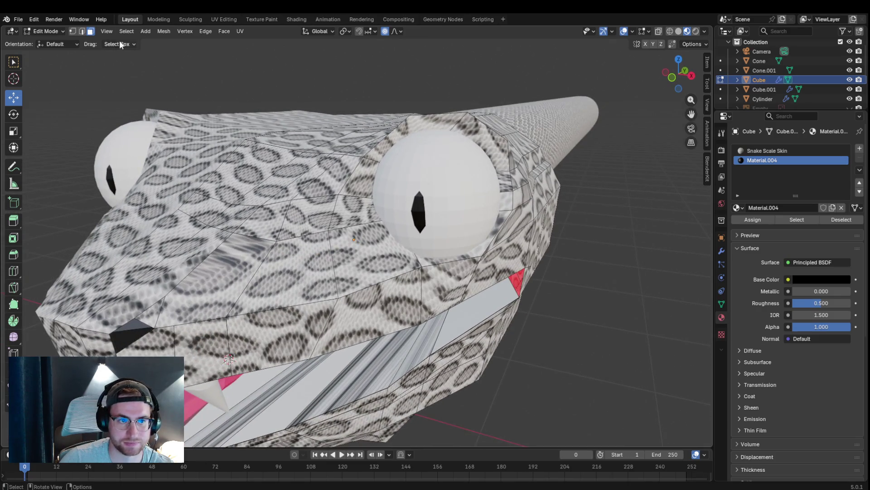
pyautogui.moveTo(199, 68)
pyautogui.mouseDown(button='middle')
pyautogui.moveTo(317, 181)
pyautogui.moveTo(414, 248)
pyautogui.moveTo(412, 329)
pyautogui.moveTo(460, 331)
pyautogui.moveTo(437, 349)
pyautogui.moveTo(441, 340)
pyautogui.mouseUp(button='middle')
pyautogui.moveTo(709, 140)
pyautogui.mouseDown(button='middle')
pyautogui.moveTo(367, 364)
pyautogui.moveTo(375, 379)
pyautogui.moveTo(405, 303)
pyautogui.moveTo(352, 365)
pyautogui.moveTo(373, 316)
pyautogui.mouseUp(button='middle')
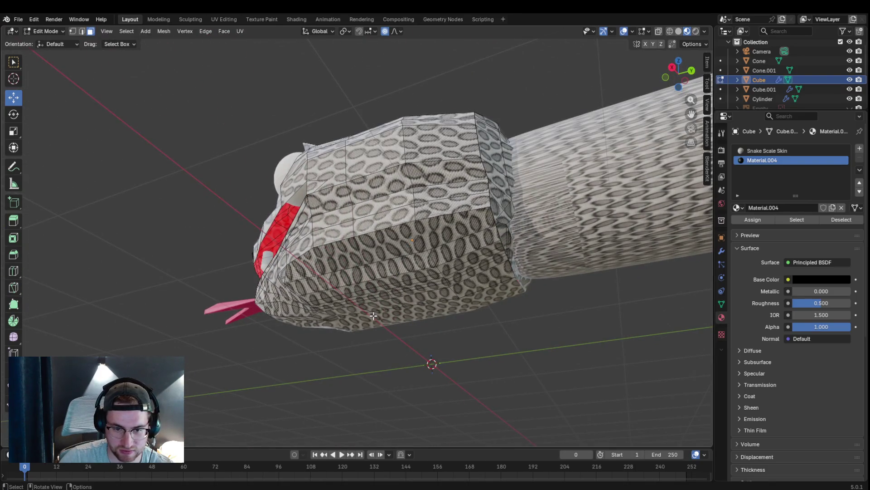
# Step: Select a face on the head's underside and move the bottom jaw edge down
pyautogui.click(366, 310)
pyautogui.scroll(3, 379, 328)
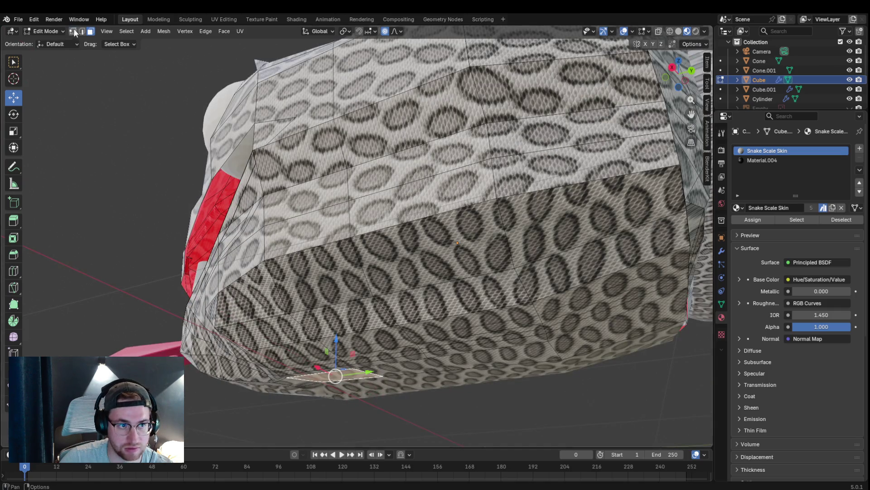
pyautogui.moveTo(391, 379)
pyautogui.mouseDown(button='middle')
pyautogui.moveTo(386, 394)
pyautogui.moveTo(399, 372)
pyautogui.moveTo(407, 375)
pyautogui.mouseUp(button='middle')
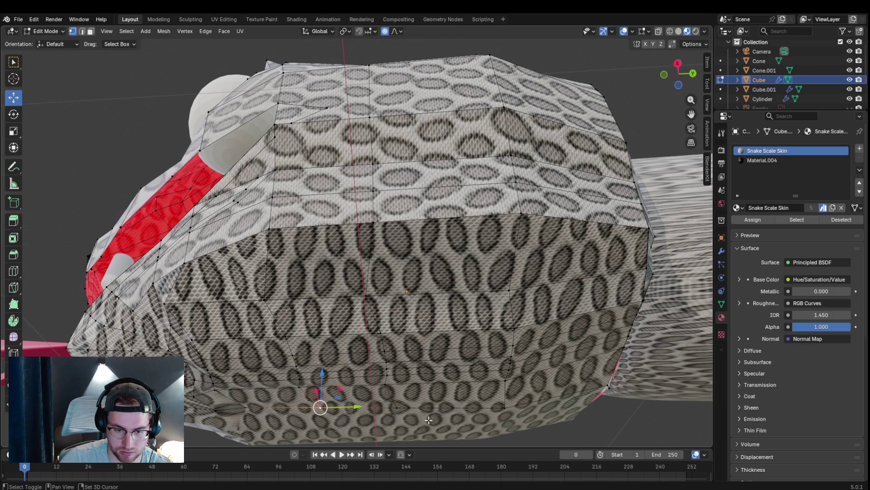
pyautogui.moveTo(523, 418); pyautogui.dragTo(463, 214, button='middle')
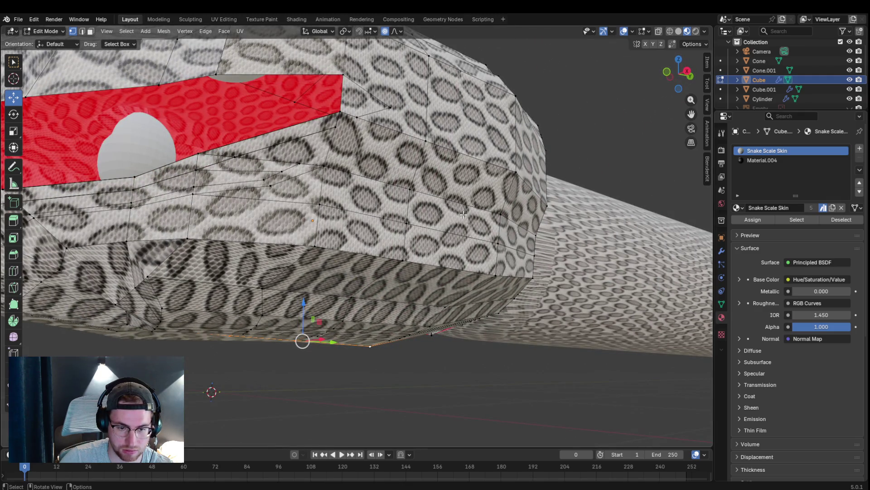
pyautogui.press('g')
pyautogui.click(438, 273)
pyautogui.moveTo(439, 273); pyautogui.dragTo(380, 315, button='middle')
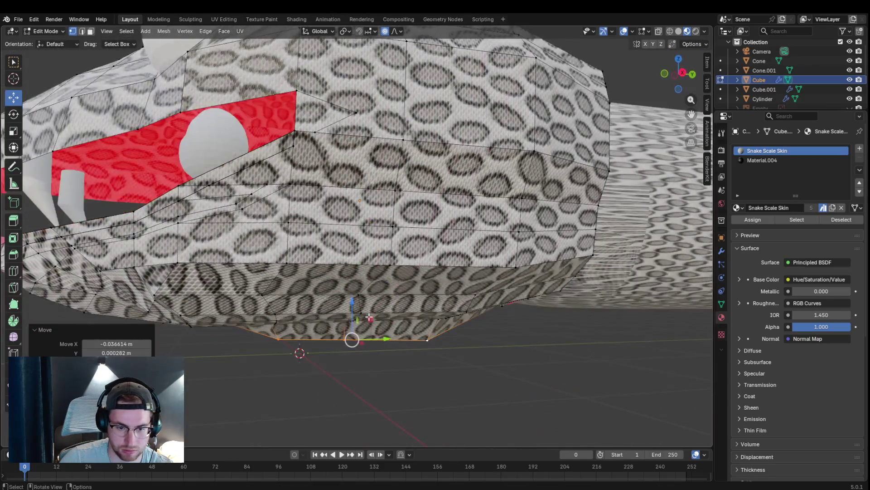
pyautogui.moveTo(276, 325); pyautogui.dragTo(266, 350, button='middle')
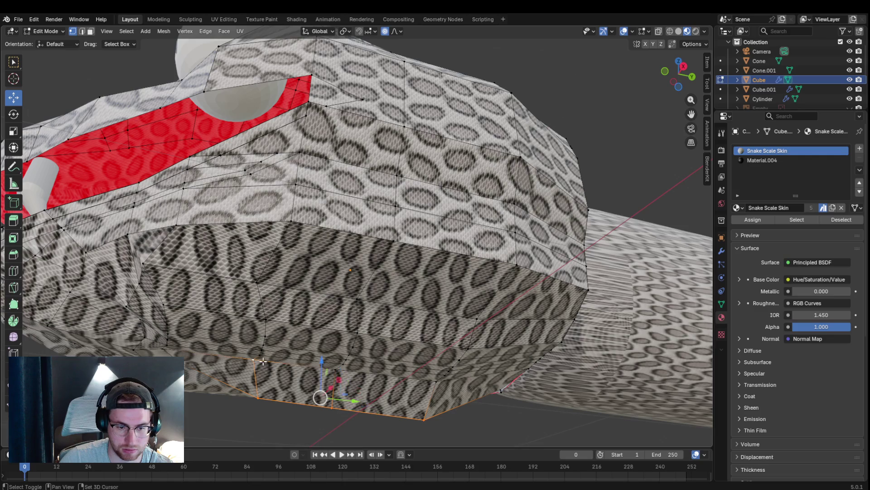
# Step: Clear the selection and lower the jaw edge loop with smooth falloff
pyautogui.hotkey('alt', 'a')
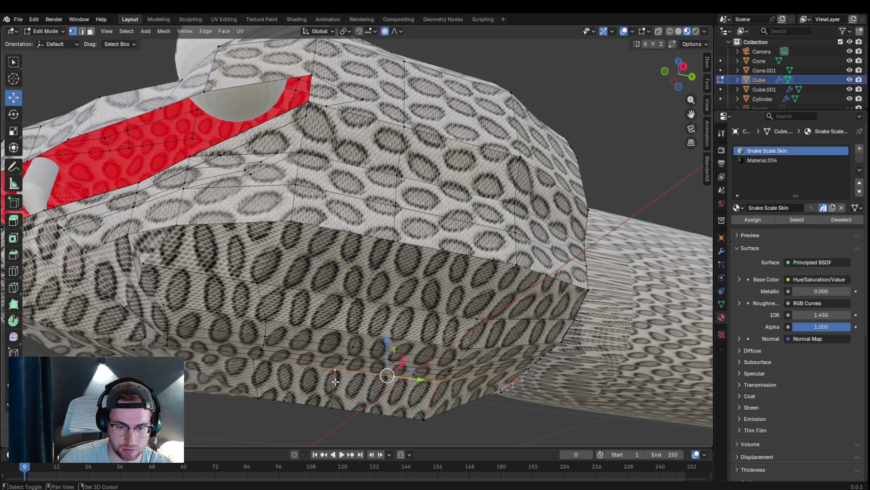
pyautogui.press('g')
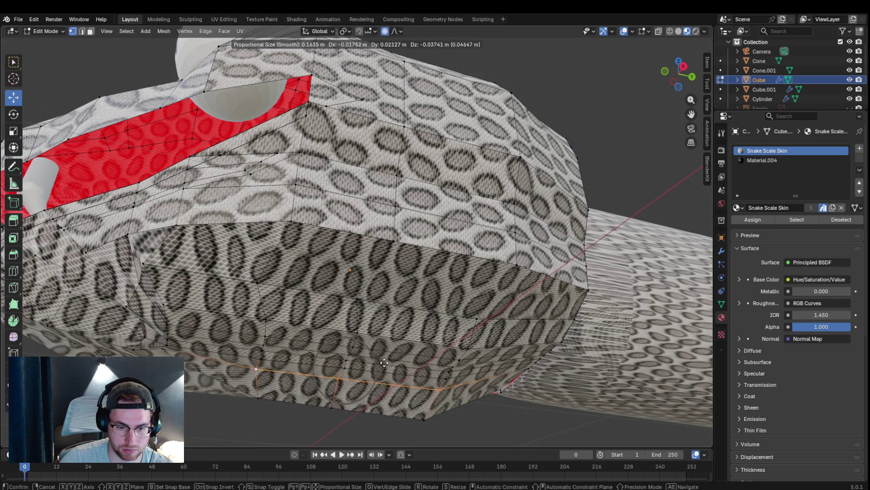
pyautogui.click(387, 372)
pyautogui.moveTo(398, 321)
pyautogui.mouseDown(button='middle')
pyautogui.moveTo(272, 322)
pyautogui.moveTo(474, 327)
pyautogui.moveTo(253, 308)
pyautogui.moveTo(263, 331)
pyautogui.moveTo(294, 324)
pyautogui.moveTo(289, 291)
pyautogui.moveTo(184, 294)
pyautogui.moveTo(183, 302)
pyautogui.mouseUp(button='middle')
pyautogui.scroll(3, 374, 299)
pyautogui.moveTo(386, 288)
pyautogui.mouseDown(button='middle')
pyautogui.moveTo(431, 283)
pyautogui.moveTo(420, 268)
pyautogui.moveTo(423, 278)
pyautogui.moveTo(388, 281)
pyautogui.moveTo(313, 315)
pyautogui.mouseUp(button='middle')
# Step: Pull the bottom jaw vertex down with a smooth proportional move
pyautogui.click(371, 277)
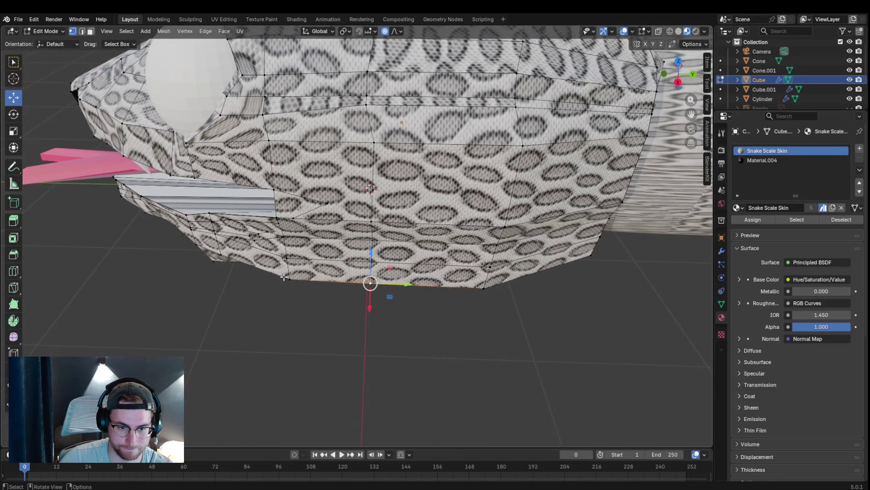
pyautogui.moveTo(290, 279); pyautogui.dragTo(292, 278, button='middle')
pyautogui.press('g')
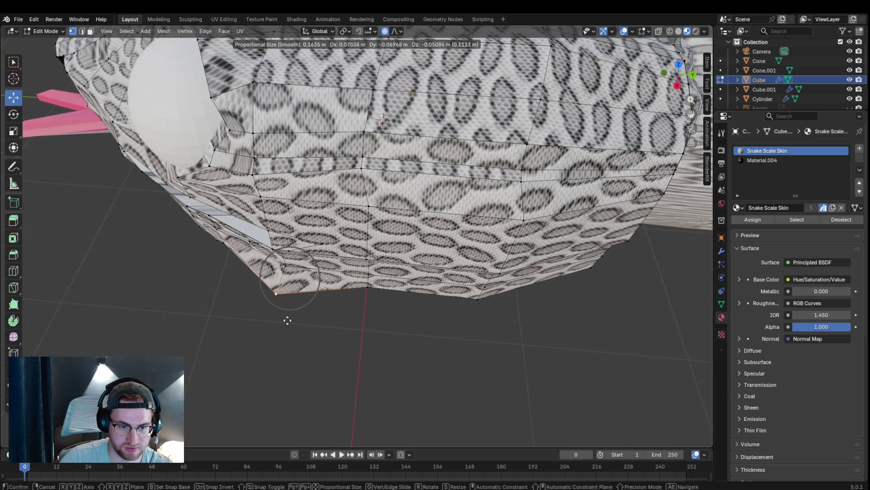
pyautogui.click(297, 311)
pyautogui.moveTo(298, 311)
pyautogui.mouseDown(button='middle')
pyautogui.moveTo(320, 299)
pyautogui.moveTo(327, 245)
pyautogui.moveTo(317, 216)
pyautogui.moveTo(344, 290)
pyautogui.moveTo(390, 345)
pyautogui.moveTo(318, 319)
pyautogui.moveTo(394, 344)
pyautogui.moveTo(423, 307)
pyautogui.moveTo(181, 365)
pyautogui.moveTo(193, 283)
pyautogui.mouseUp(button='middle')
# Step: Lower another jaw vertex in two smooth proportional moves
pyautogui.click(320, 324)
pyautogui.press('g')
pyautogui.click(350, 341)
pyautogui.press('g')
pyautogui.click(136, 275)
pyautogui.moveTo(137, 275); pyautogui.dragTo(344, 268, button='middle')
pyautogui.scroll(-5, 408, 266)
pyautogui.moveTo(432, 265)
pyautogui.mouseDown(button='middle')
pyautogui.moveTo(462, 258)
pyautogui.moveTo(325, 270)
pyautogui.moveTo(291, 291)
pyautogui.moveTo(358, 276)
pyautogui.mouseUp(button='middle')
pyautogui.scroll(3, 375, 275)
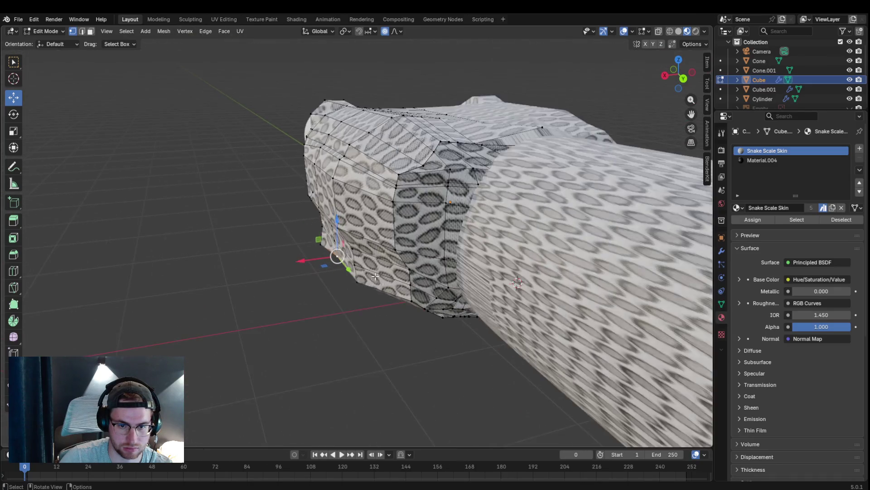
# Step: Nudge three vertices at the back of the jaw using smooth proportional falloff
pyautogui.scroll(2, 376, 275)
pyautogui.press('g')
pyautogui.click(385, 310)
pyautogui.moveTo(385, 311)
pyautogui.mouseDown(button='middle')
pyautogui.moveTo(404, 317)
pyautogui.moveTo(428, 308)
pyautogui.moveTo(422, 339)
pyautogui.mouseUp(button='middle')
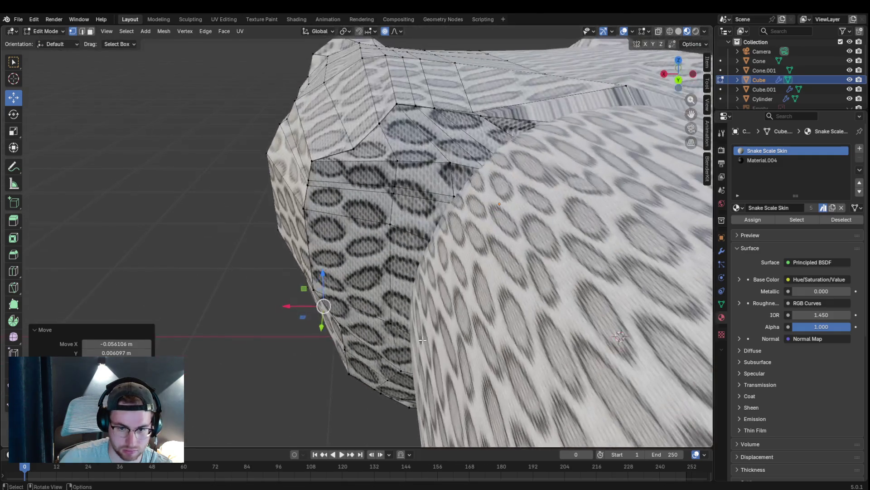
pyautogui.click(356, 379)
pyautogui.press('g')
pyautogui.click(376, 383)
pyautogui.click(377, 384)
pyautogui.press('g')
pyautogui.click(385, 379)
# Step: From a higher angle, reposition two more vertices on the lower back of the head
pyautogui.moveTo(385, 379)
pyautogui.mouseDown(button='middle')
pyautogui.moveTo(408, 395)
pyautogui.moveTo(464, 380)
pyautogui.moveTo(492, 317)
pyautogui.moveTo(443, 118)
pyautogui.mouseUp(button='middle')
pyautogui.moveTo(399, 85)
pyautogui.mouseDown(button='middle')
pyautogui.moveTo(394, 168)
pyautogui.moveTo(381, 190)
pyautogui.mouseUp(button='middle')
pyautogui.press('g')
pyautogui.click(396, 170)
pyautogui.press('g')
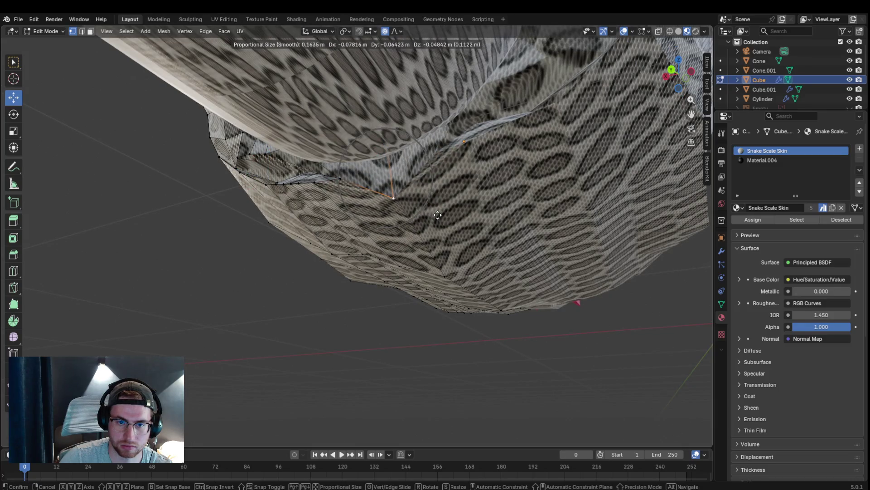
pyautogui.click(394, 196)
# Step: From a low side view, smooth the jaw-body junction, raising the last vertex slightly
pyautogui.moveTo(395, 196)
pyautogui.mouseDown(button='middle')
pyautogui.moveTo(235, 179)
pyautogui.moveTo(182, 191)
pyautogui.moveTo(173, 227)
pyautogui.moveTo(227, 181)
pyautogui.moveTo(377, 132)
pyautogui.mouseUp(button='middle')
pyautogui.moveTo(590, 185); pyautogui.dragTo(566, 254, button='middle')
pyautogui.press('g')
pyautogui.rightClick(553, 299)
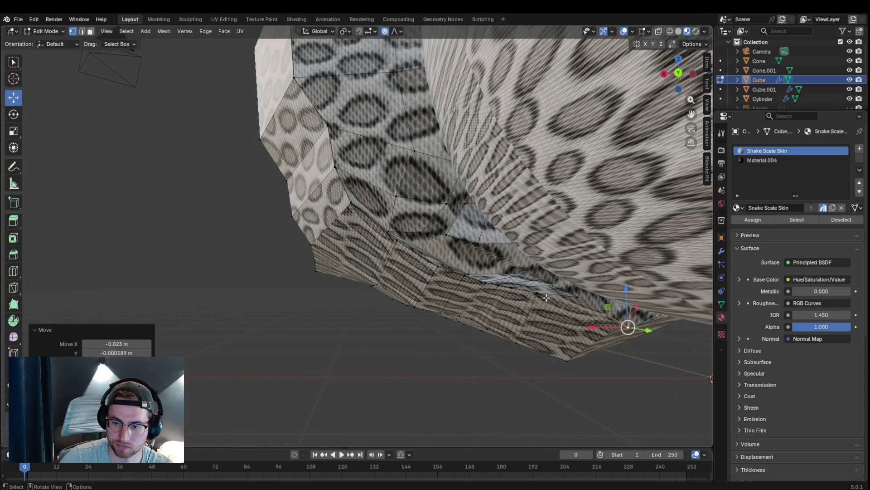
pyautogui.moveTo(540, 294); pyautogui.dragTo(553, 302)
pyautogui.moveTo(553, 302); pyautogui.dragTo(630, 220, button='middle')
pyautogui.press('g')
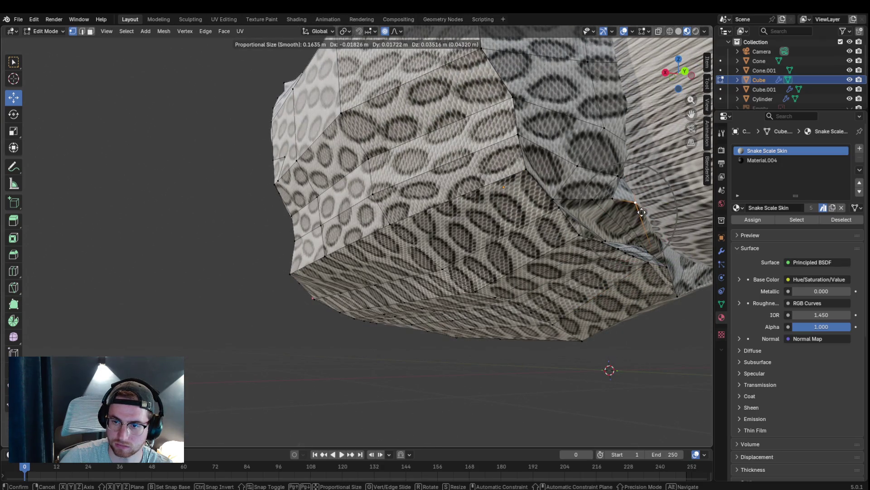
pyautogui.click(643, 204)
pyautogui.click(636, 203)
pyautogui.press('g')
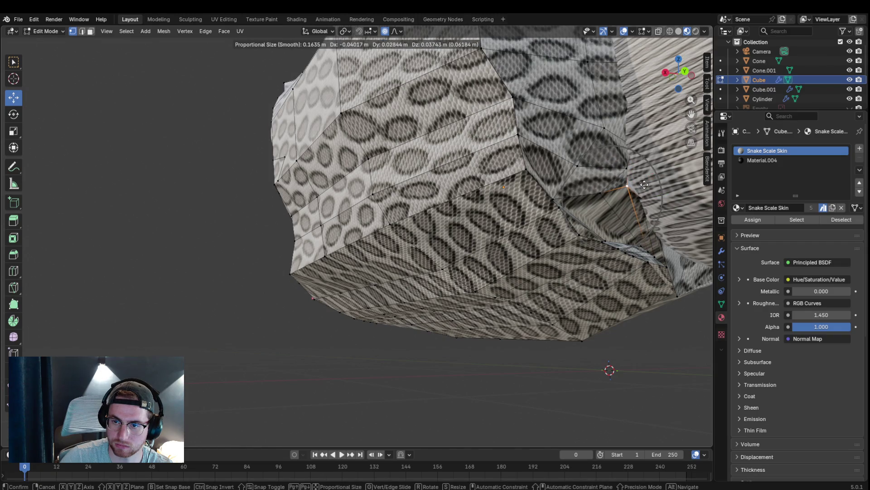
pyautogui.click(649, 186)
# Step: Review the reshaped head and return it to Object Mode
pyautogui.moveTo(648, 187)
pyautogui.mouseDown(button='middle')
pyautogui.moveTo(634, 208)
pyautogui.moveTo(519, 280)
pyautogui.moveTo(539, 282)
pyautogui.moveTo(503, 208)
pyautogui.mouseUp(button='middle')
pyautogui.scroll(-5, 603, 227)
pyautogui.scroll(2, 498, 197)
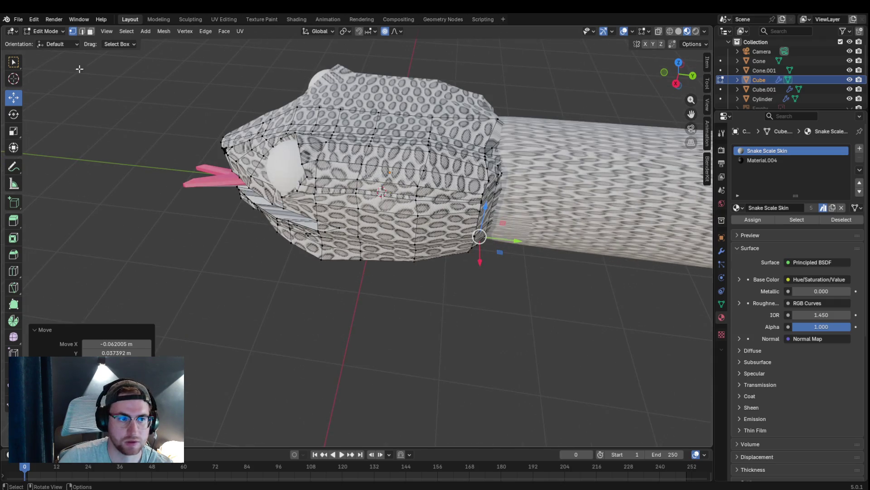
pyautogui.click(50, 31)
pyautogui.click(71, 45)
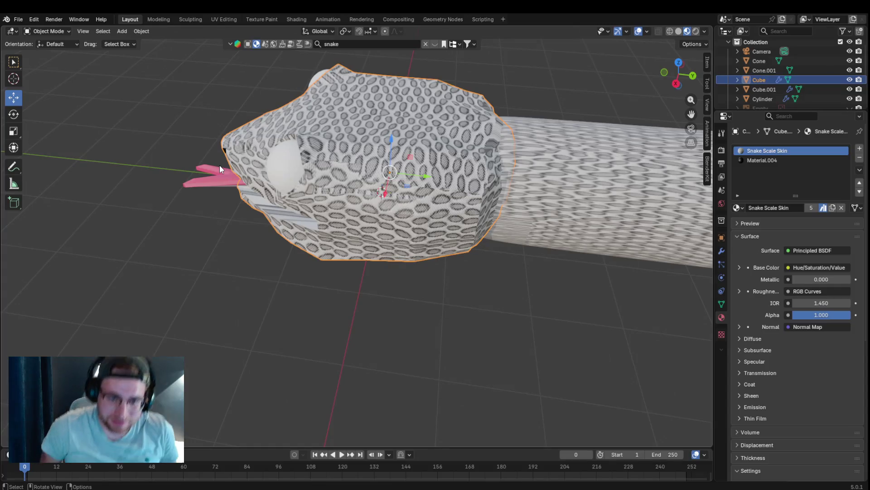
# Step: Look over the finished head from several angles, then select the snake's Cylinder body
pyautogui.moveTo(668, 166)
pyautogui.mouseDown(button='middle')
pyautogui.moveTo(641, 181)
pyautogui.moveTo(635, 138)
pyautogui.moveTo(657, 153)
pyautogui.moveTo(643, 166)
pyautogui.moveTo(439, 176)
pyautogui.moveTo(562, 167)
pyautogui.mouseUp(button='middle')
pyautogui.scroll(-5, 562, 167)
pyautogui.moveTo(500, 229)
pyautogui.mouseDown(button='middle')
pyautogui.moveTo(569, 246)
pyautogui.moveTo(580, 294)
pyautogui.moveTo(443, 296)
pyautogui.moveTo(444, 256)
pyautogui.mouseUp(button='middle')
pyautogui.scroll(2, 506, 239)
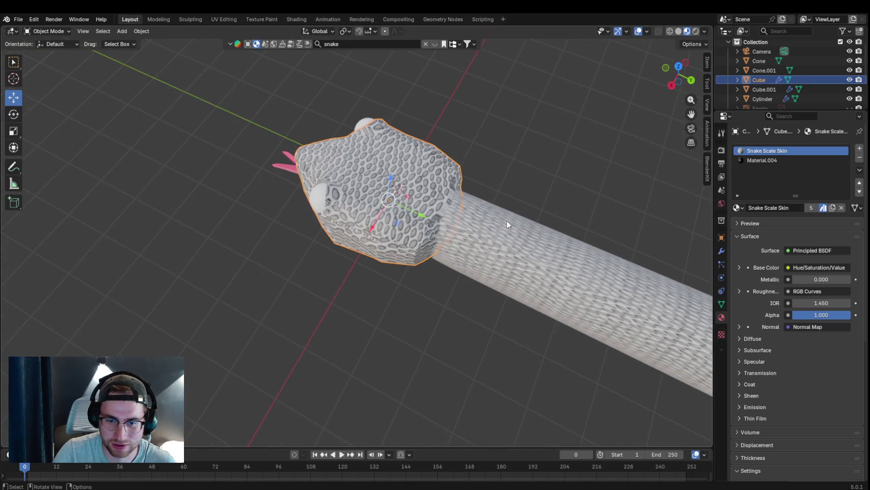
pyautogui.moveTo(672, 116)
pyautogui.mouseDown(button='middle')
pyautogui.moveTo(424, 194)
pyautogui.moveTo(444, 176)
pyautogui.moveTo(440, 145)
pyautogui.mouseUp(button='middle')
pyautogui.click(423, 182)
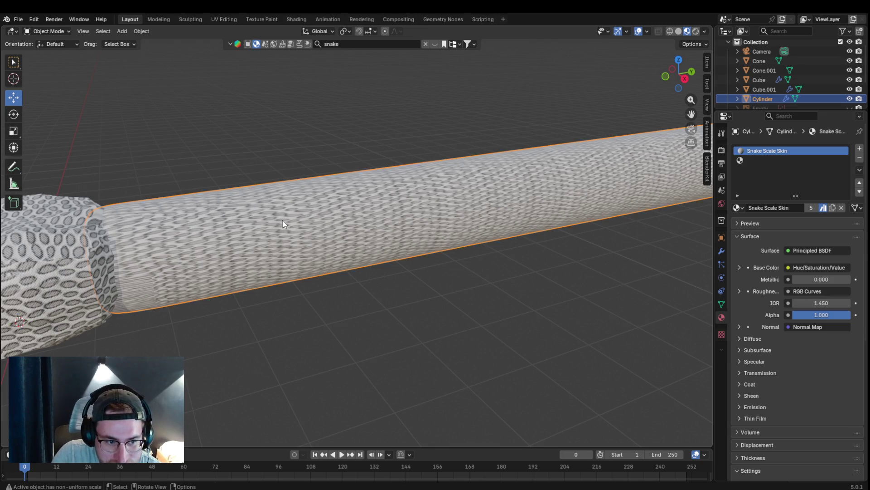
# Step: Put the body into Edit Mode and unwrap its UVs, first with Unwrap, then Smart UV Project
pyautogui.moveTo(283, 221)
pyautogui.mouseDown(button='middle')
pyautogui.moveTo(297, 210)
pyautogui.moveTo(269, 223)
pyautogui.mouseUp(button='middle')
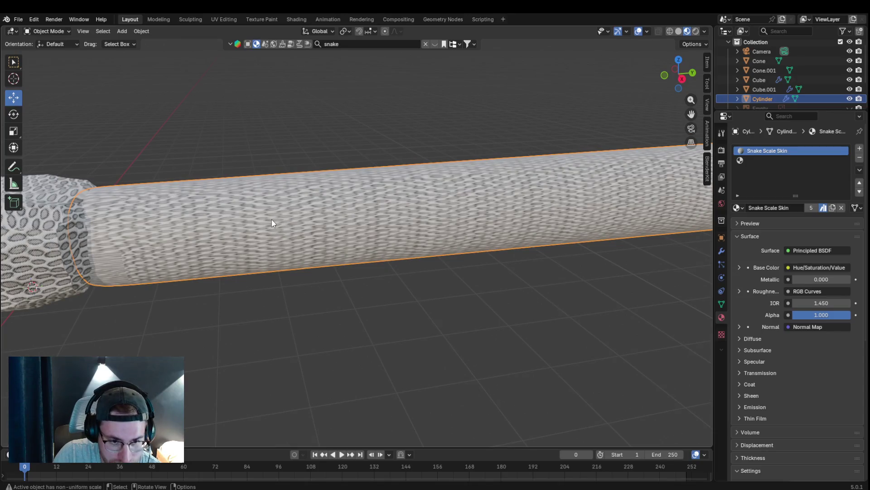
pyautogui.click(63, 32)
pyautogui.click(41, 50)
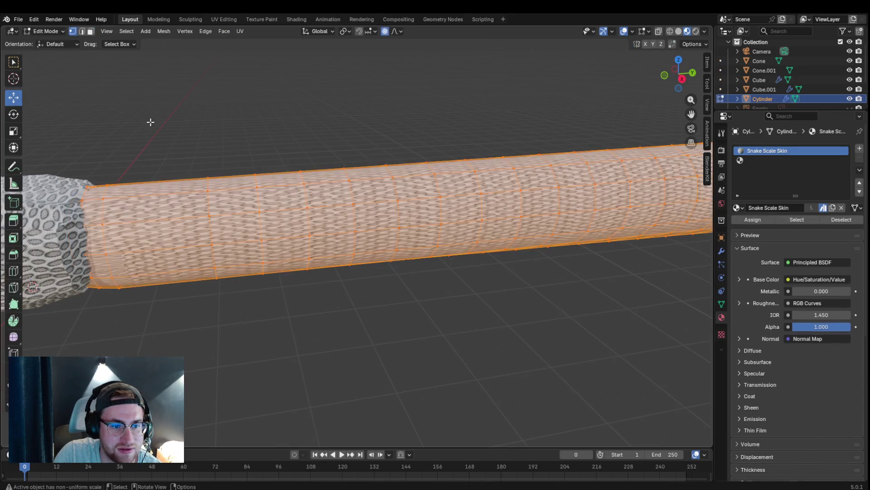
pyautogui.press('u')
pyautogui.click(296, 272)
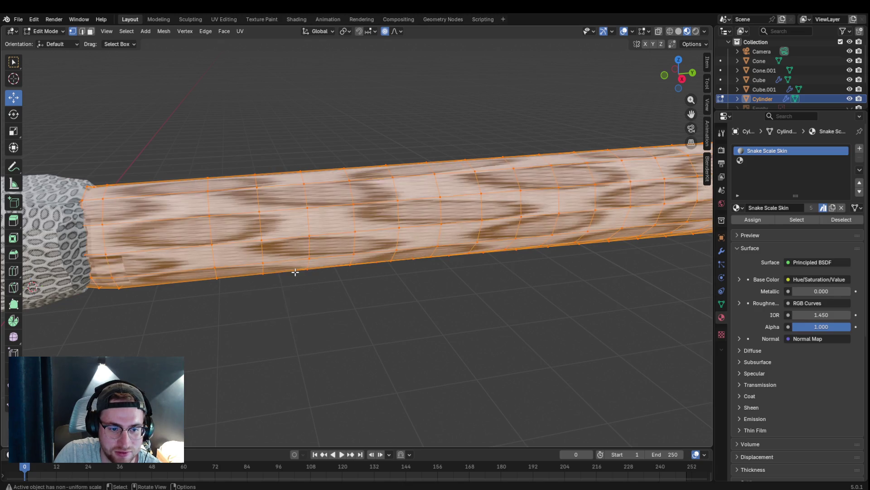
pyautogui.press('u')
pyautogui.click(317, 197)
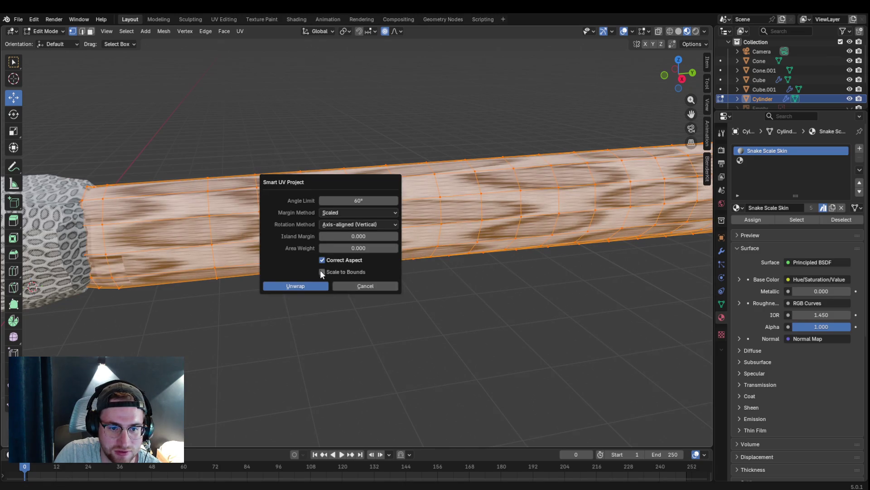
pyautogui.click(306, 286)
# Step: Try Cylinder and Cube projections on the body, undoing the cube result
pyautogui.press('u')
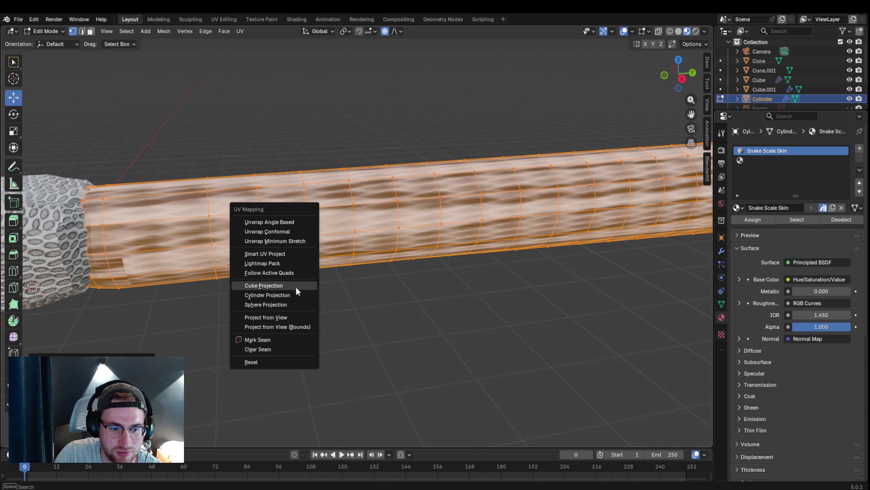
pyautogui.click(292, 295)
pyautogui.press('u')
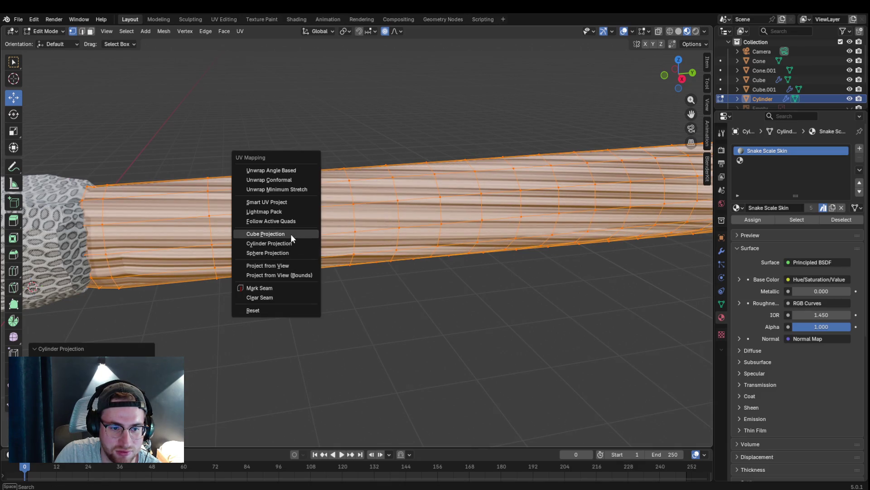
pyautogui.click(291, 235)
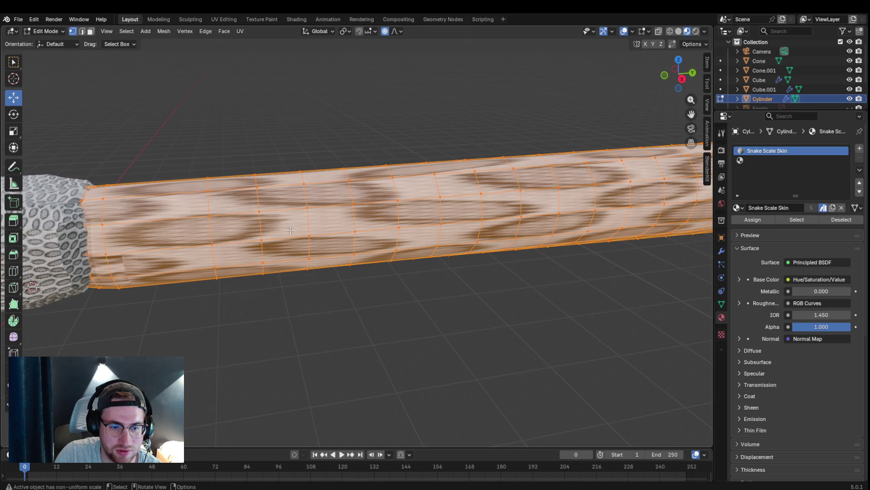
pyautogui.hotkey('ctrl', 'z')
pyautogui.hotkey('ctrl', 'z')
pyautogui.hotkey('ctrl', 'z')
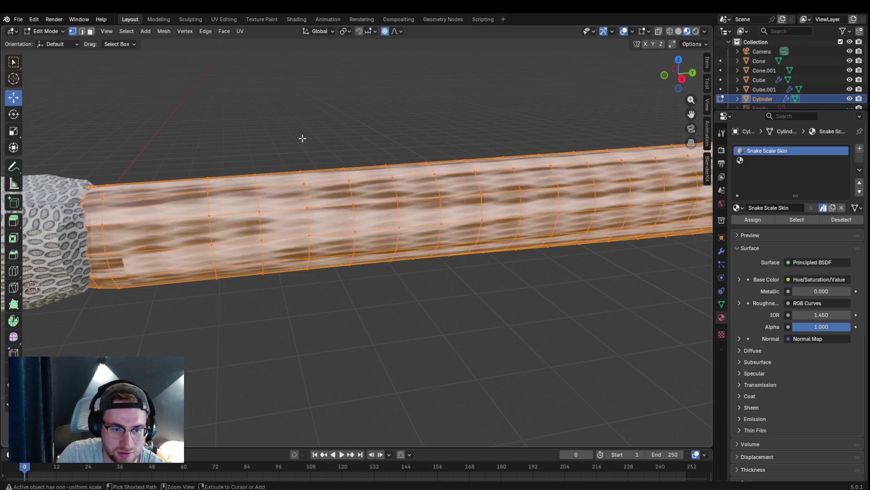
# Step: Frame the tail end and box-select the narrowing rings at its tip
pyautogui.click(328, 166)
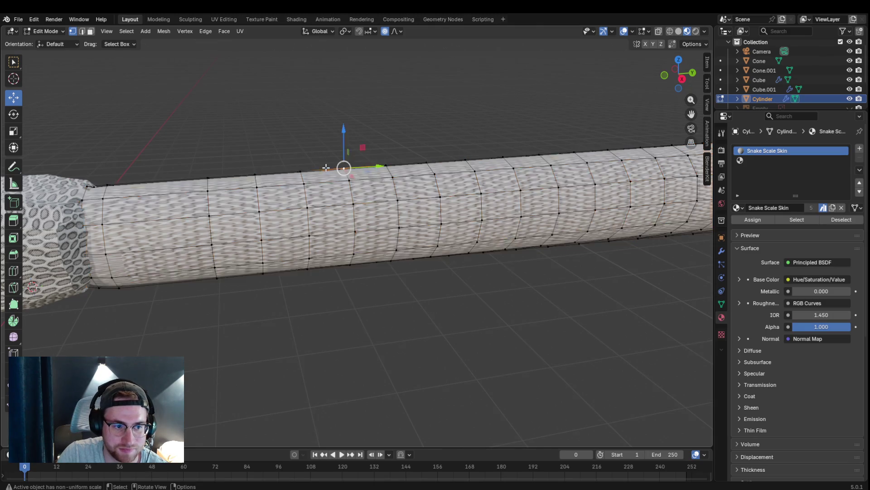
pyautogui.moveTo(325, 329)
pyautogui.mouseDown(button='middle')
pyautogui.moveTo(359, 311)
pyautogui.moveTo(260, 332)
pyautogui.moveTo(232, 304)
pyautogui.moveTo(331, 317)
pyautogui.moveTo(295, 319)
pyautogui.moveTo(185, 284)
pyautogui.mouseUp(button='middle')
pyautogui.scroll(-2, 185, 284)
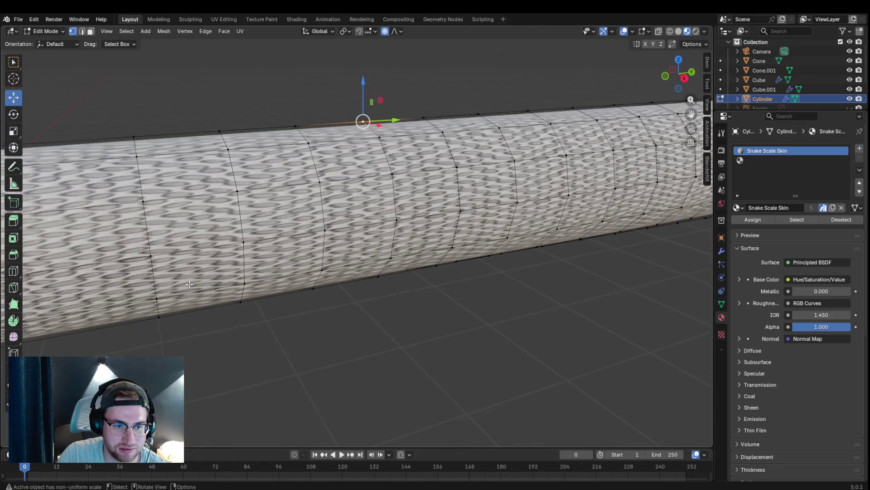
pyautogui.scroll(-2, 232, 237)
pyautogui.moveTo(231, 238)
pyautogui.mouseDown(button='middle')
pyautogui.moveTo(305, 261)
pyautogui.moveTo(274, 290)
pyautogui.moveTo(270, 276)
pyautogui.moveTo(263, 280)
pyautogui.mouseUp(button='middle')
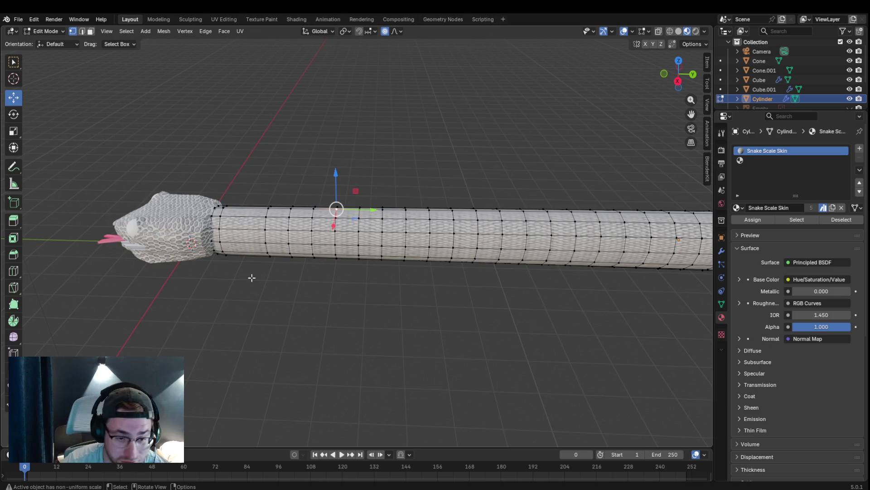
pyautogui.moveTo(575, 173)
pyautogui.mouseDown(button='middle')
pyautogui.moveTo(494, 210)
pyautogui.moveTo(440, 204)
pyautogui.moveTo(450, 214)
pyautogui.mouseUp(button='middle')
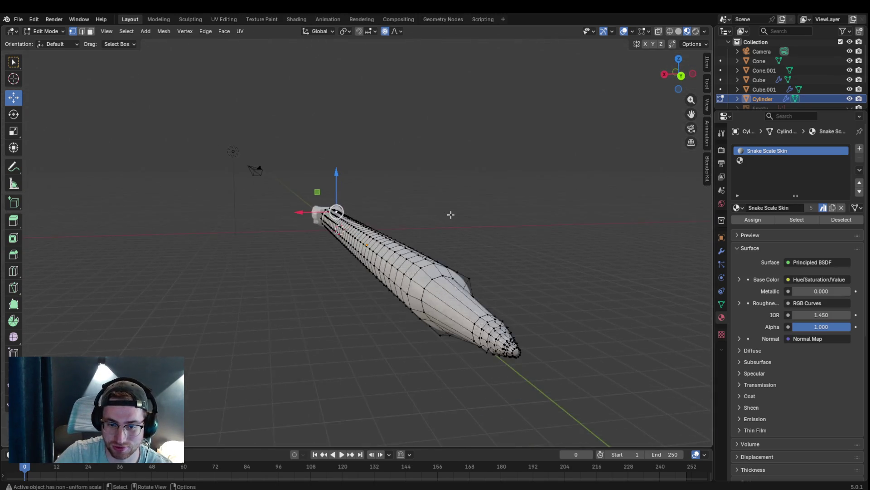
pyautogui.scroll(2, 450, 214)
pyautogui.moveTo(694, 122)
pyautogui.mouseDown(button='middle')
pyautogui.moveTo(572, 202)
pyautogui.moveTo(583, 210)
pyautogui.moveTo(554, 211)
pyautogui.moveTo(548, 202)
pyautogui.mouseUp(button='middle')
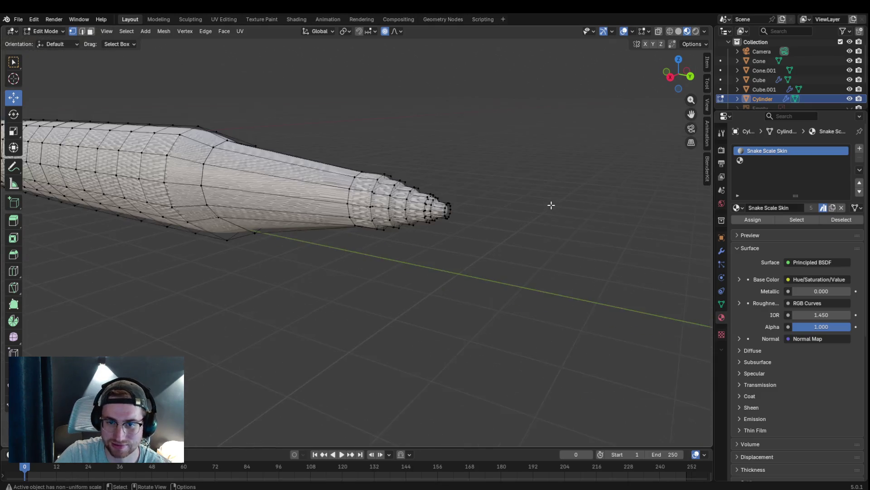
pyautogui.scroll(4, 561, 206)
pyautogui.moveTo(691, 115)
pyautogui.mouseDown()
pyautogui.moveTo(648, 241)
pyautogui.moveTo(651, 265)
pyautogui.mouseUp()
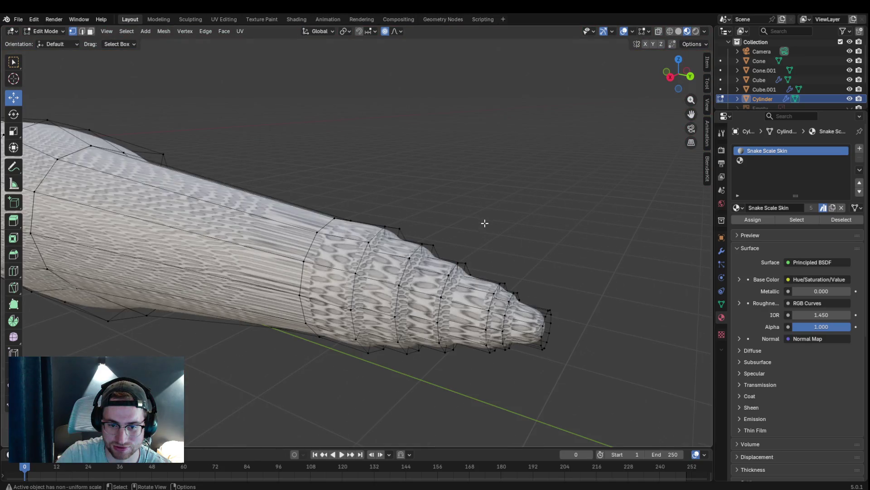
pyautogui.moveTo(691, 114); pyautogui.dragTo(664, 87)
pyautogui.moveTo(290, 169)
pyautogui.mouseDown()
pyautogui.moveTo(462, 358)
pyautogui.moveTo(481, 360)
pyautogui.mouseUp()
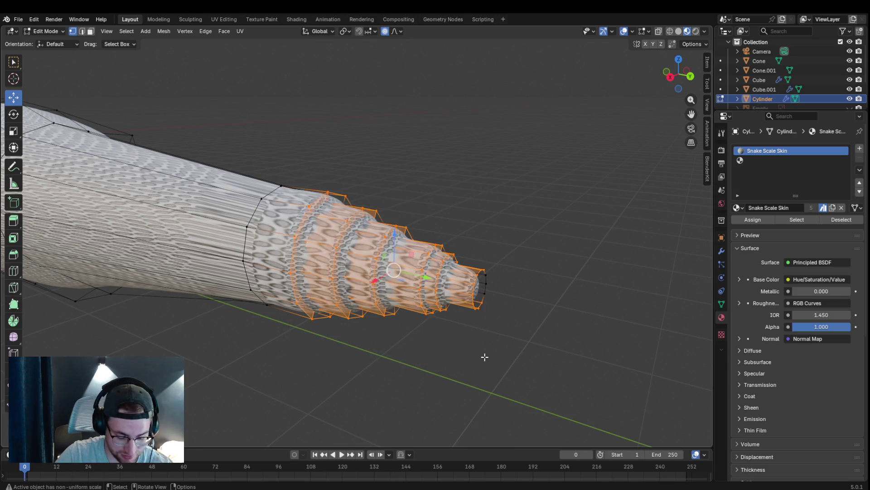
# Step: Re-unwrap the selected tail-tip rings with Smart UV Project
pyautogui.press('u')
pyautogui.click(472, 356)
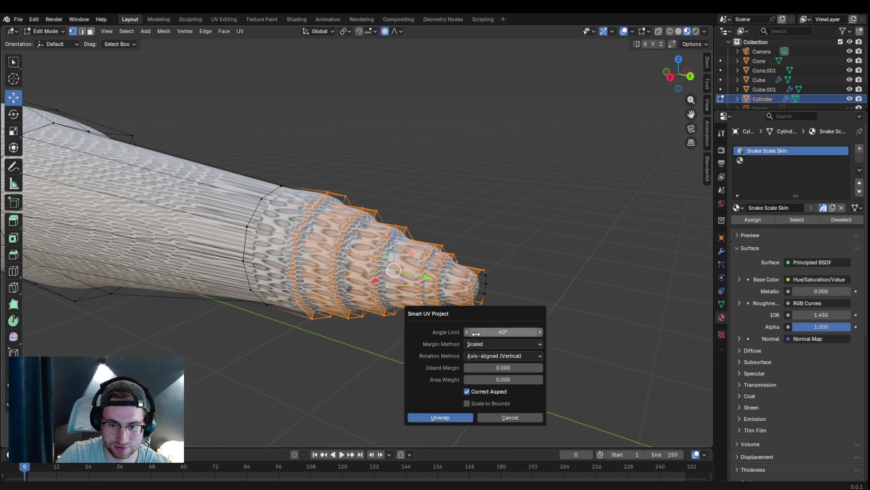
pyautogui.click(438, 416)
# Step: Deselect the tail and bring up the body's Modifier properties
pyautogui.click(480, 365)
pyautogui.scroll(3, 499, 349)
pyautogui.scroll(-3, 499, 353)
pyautogui.scroll(-3, 420, 281)
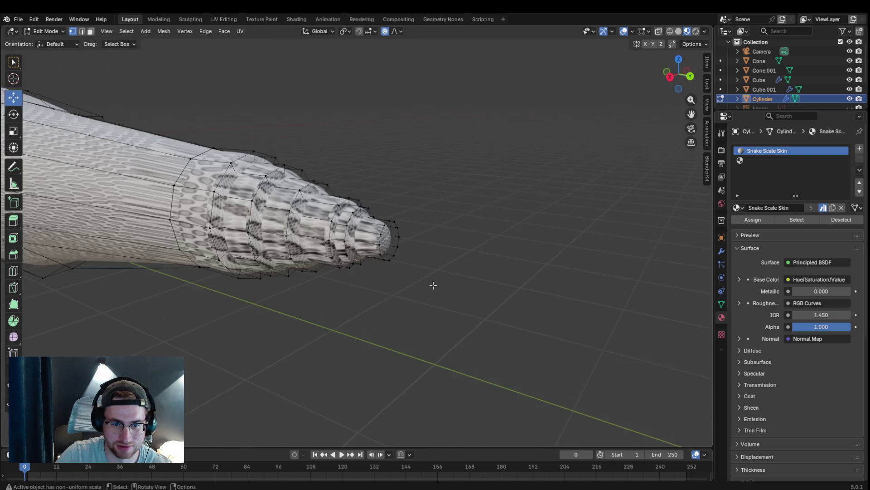
pyautogui.scroll(-7, 776, 276)
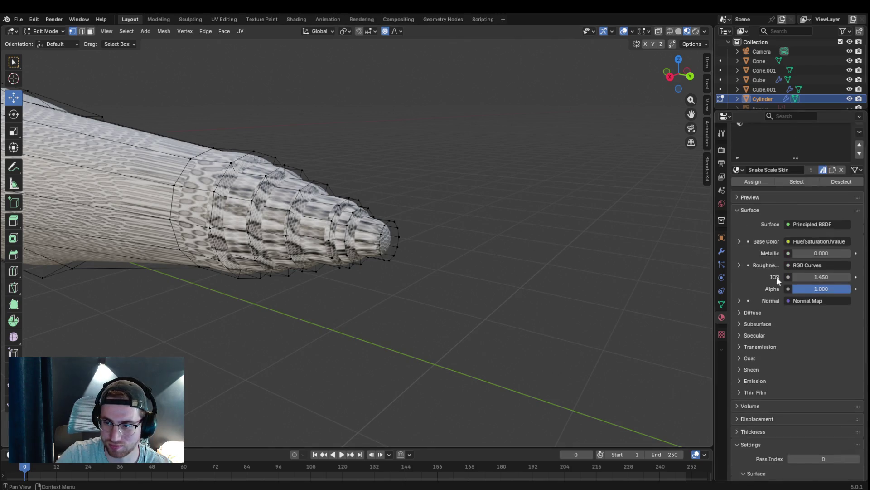
pyautogui.click(722, 251)
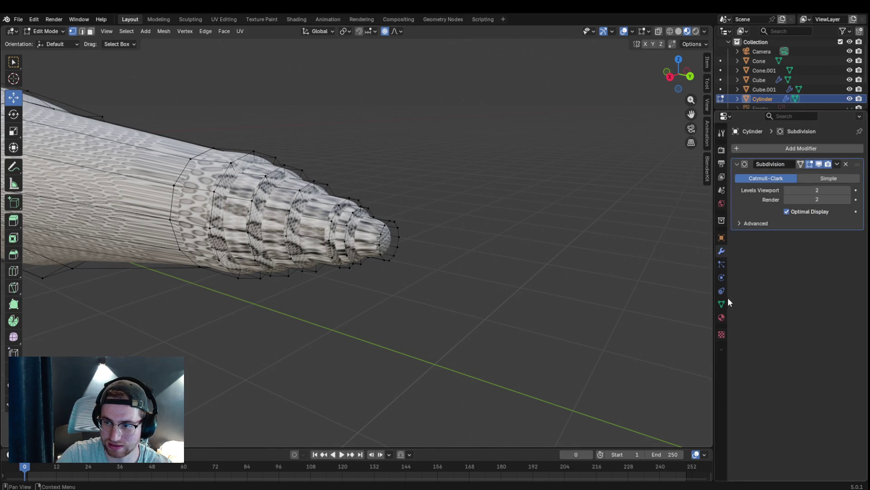
pyautogui.moveTo(824, 190); pyautogui.dragTo(824, 190)
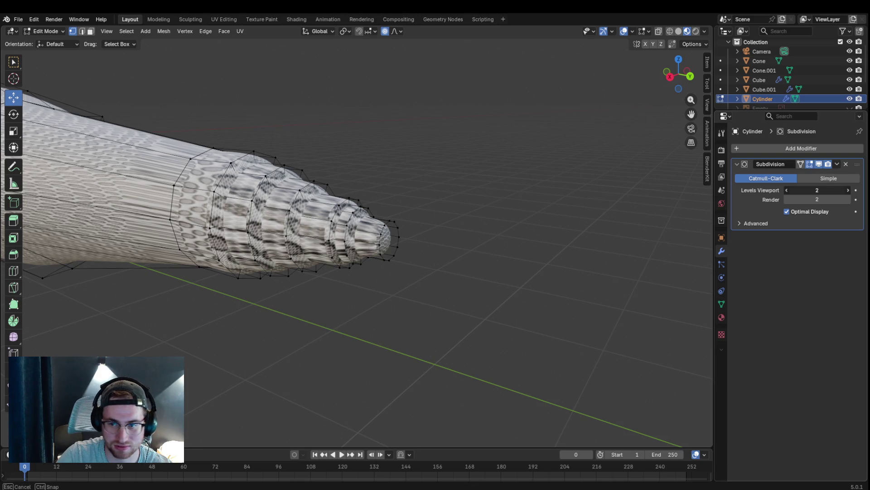
pyautogui.moveTo(824, 190); pyautogui.dragTo(834, 190)
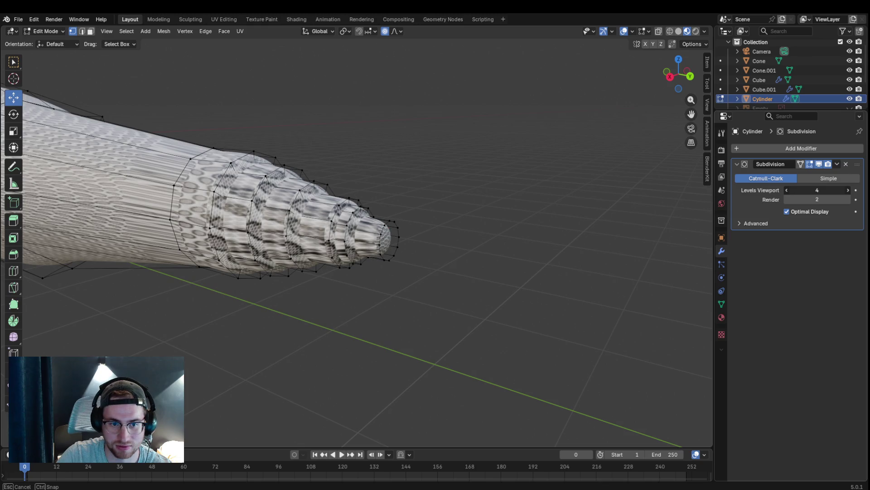
pyautogui.moveTo(835, 190); pyautogui.dragTo(824, 190)
pyautogui.scroll(-5, 435, 328)
pyautogui.scroll(5, 433, 326)
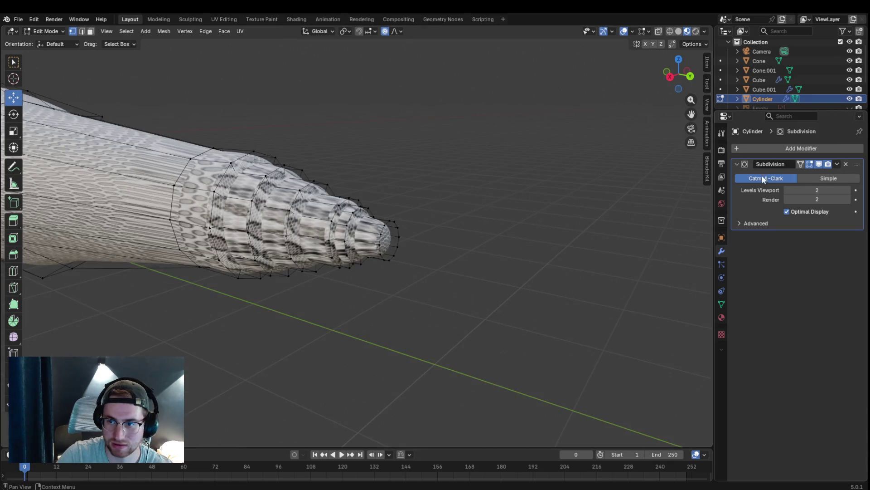
pyautogui.click(805, 148)
pyautogui.moveTo(789, 150)
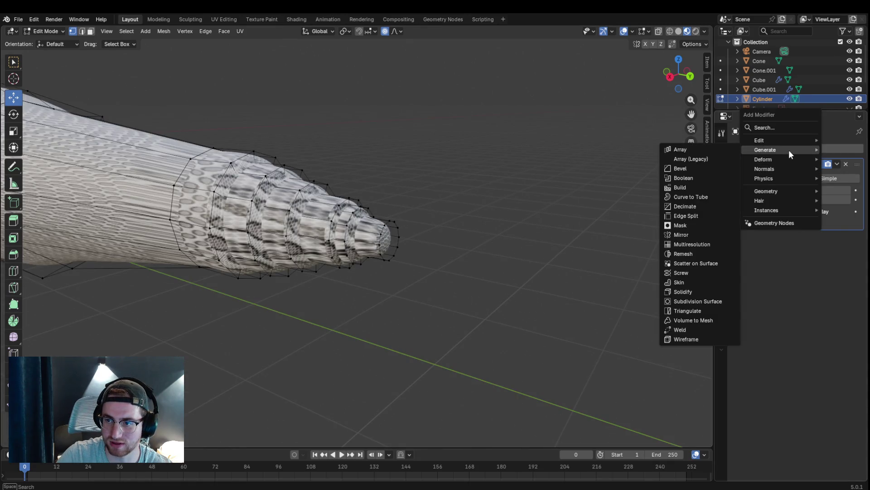
pyautogui.click(707, 169)
pyautogui.moveTo(187, 117)
pyautogui.mouseDown()
pyautogui.moveTo(211, 151)
pyautogui.moveTo(482, 374)
pyautogui.mouseUp()
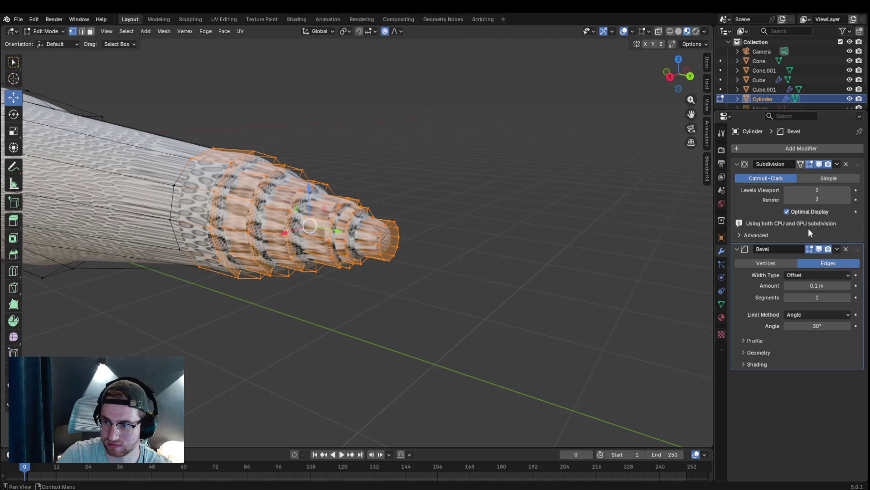
pyautogui.click(848, 297)
pyautogui.click(848, 285)
pyautogui.click(847, 285)
pyautogui.click(848, 286)
pyautogui.click(848, 285)
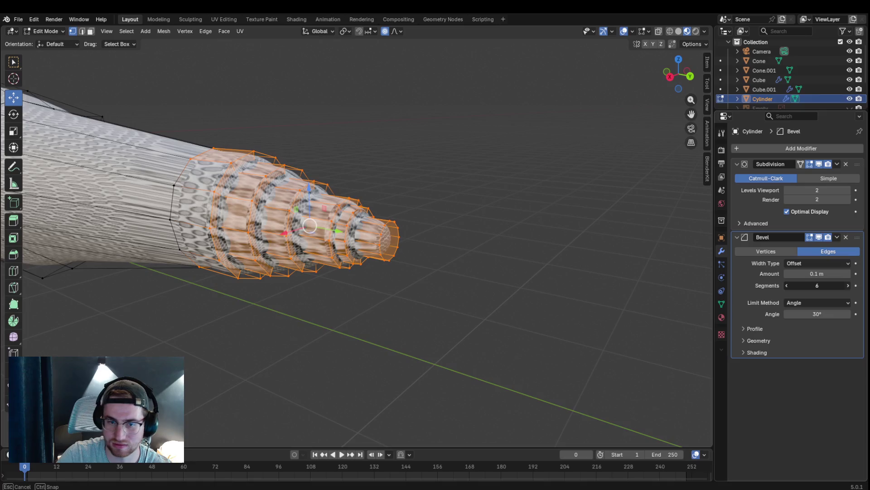
pyautogui.click(846, 237)
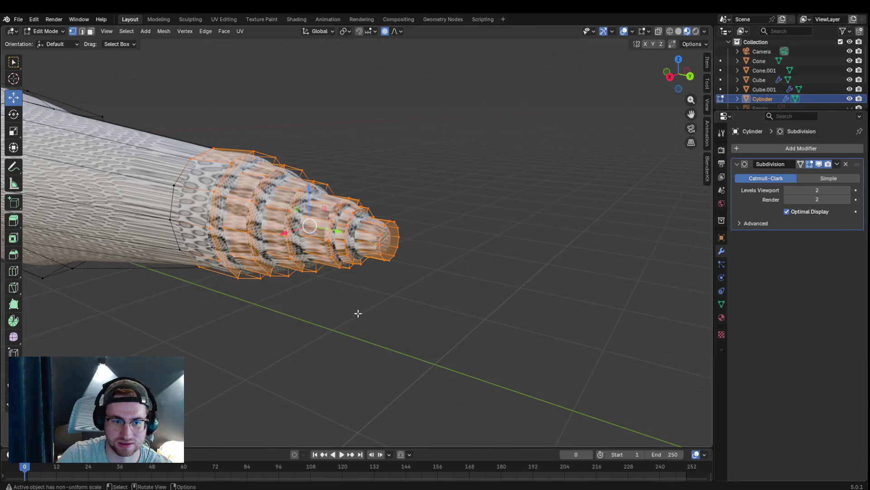
pyautogui.click(358, 313)
pyautogui.scroll(-5, 420, 326)
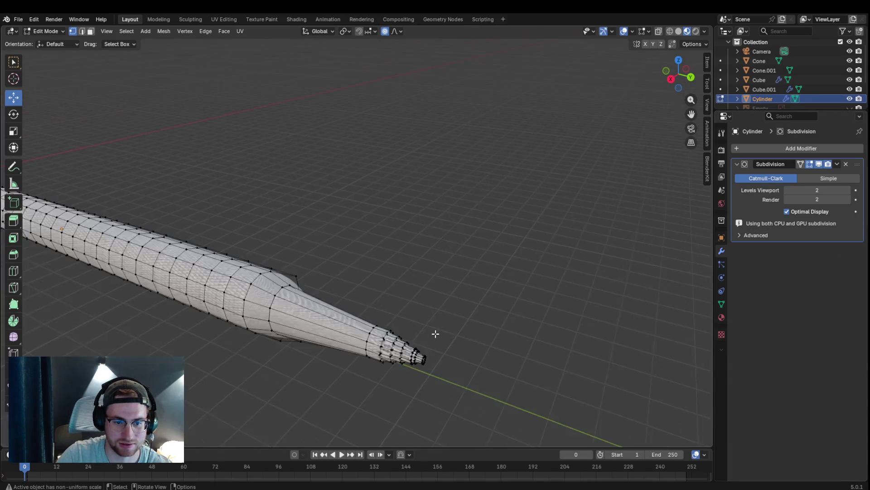
# Step: Zoom in on the body's side and select an edge ring in edge select mode
pyautogui.scroll(2, 435, 333)
pyautogui.moveTo(691, 114); pyautogui.dragTo(383, 159)
pyautogui.scroll(3, 383, 171)
pyautogui.moveTo(286, 159); pyautogui.dragTo(294, 162, button='middle')
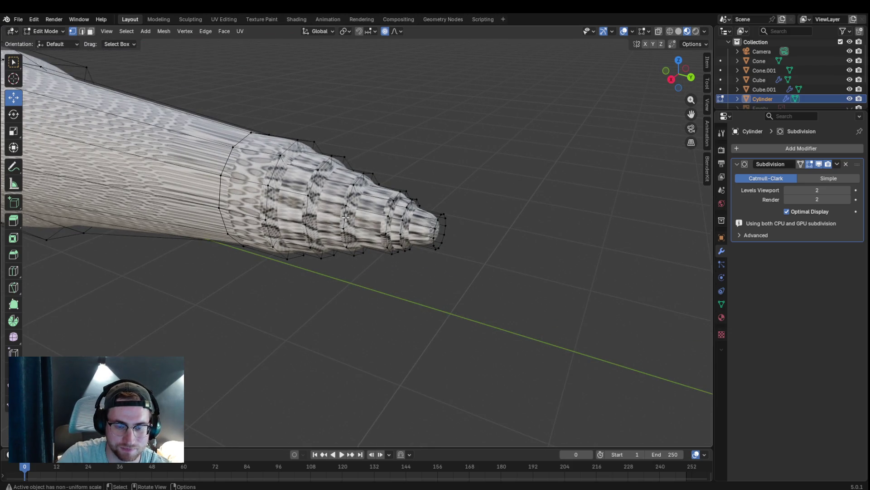
pyautogui.scroll(-2, 350, 220)
pyautogui.moveTo(282, 261)
pyautogui.mouseDown(button='middle')
pyautogui.moveTo(217, 242)
pyautogui.moveTo(225, 239)
pyautogui.mouseUp(button='middle')
pyautogui.scroll(4, 233, 237)
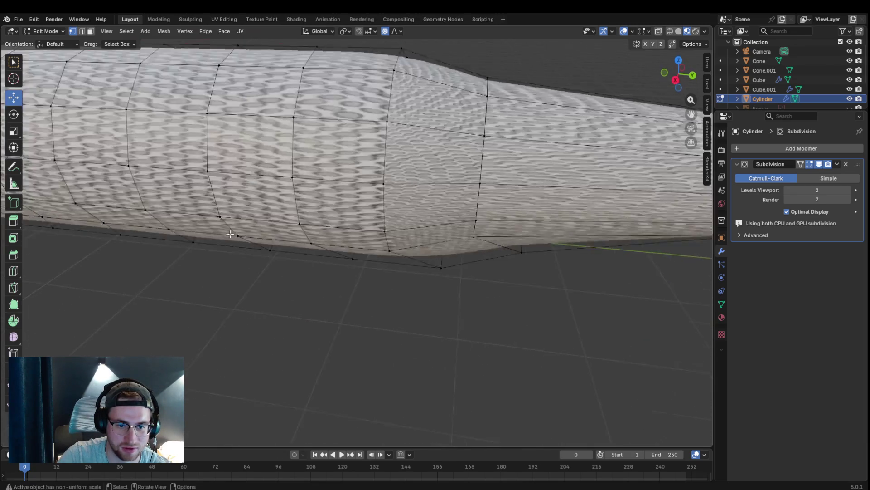
pyautogui.click(441, 263)
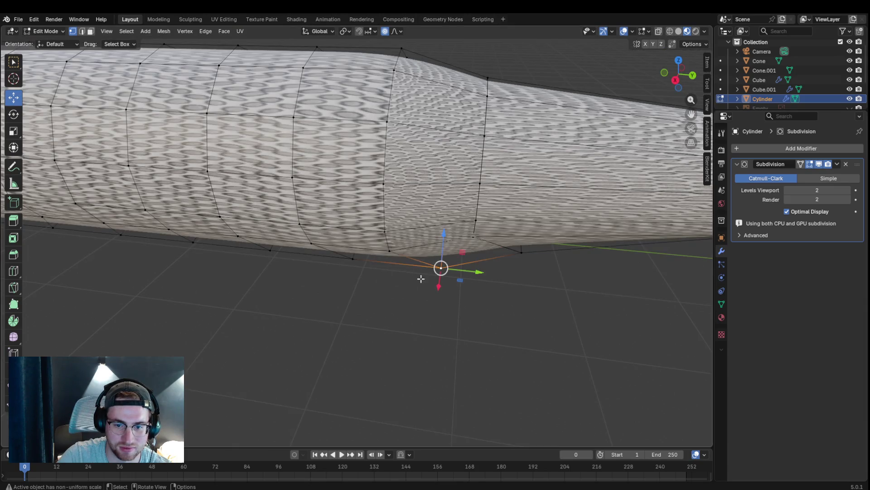
pyautogui.keyDown('alt'); pyautogui.click(398, 83); pyautogui.keyUp('alt')
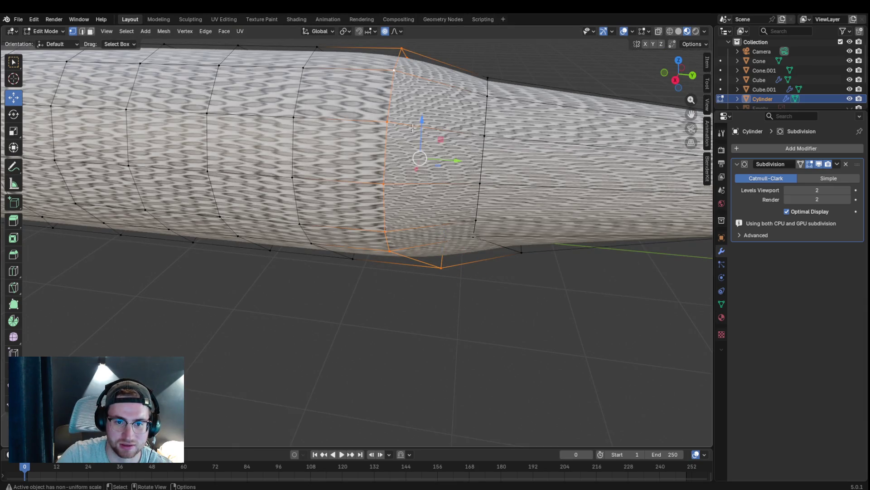
pyautogui.press('2')
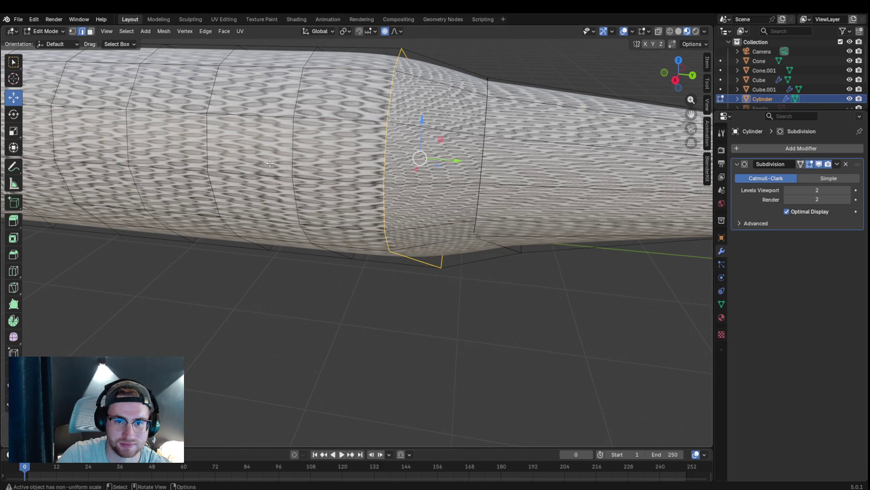
# Step: Shrink that ring slightly twice using proportional scaling
pyautogui.press('s')
pyautogui.press('Escape')
pyautogui.press('s')
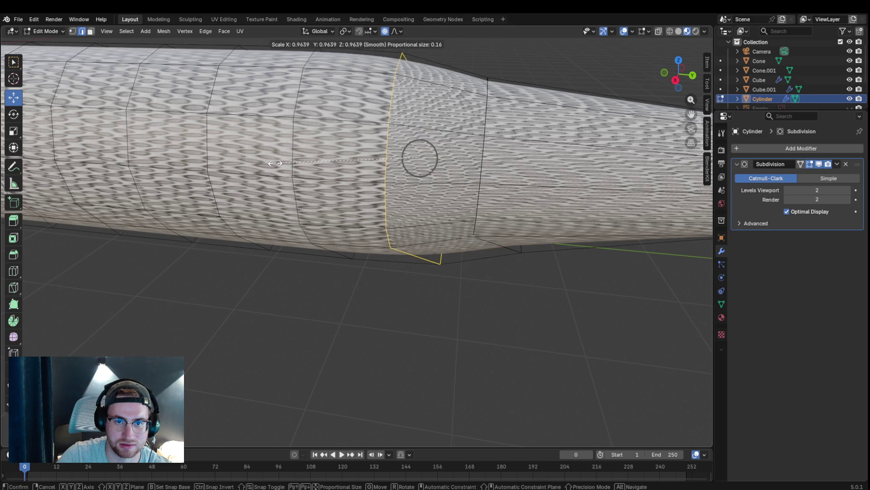
pyautogui.click(291, 163)
pyautogui.moveTo(400, 262); pyautogui.dragTo(377, 244, button='middle')
pyautogui.press('s')
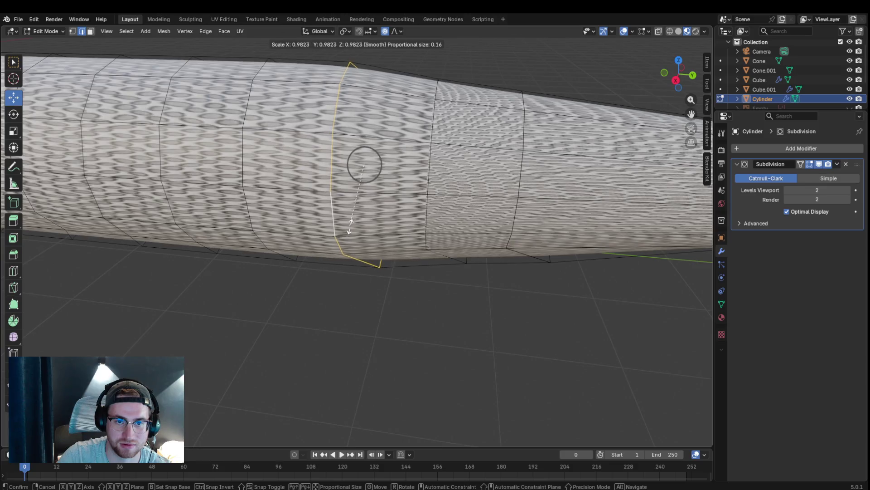
pyautogui.click(354, 219)
# Step: Select the neighbouring ring, pinch it with proportional scaling, then clear the selection
pyautogui.click(261, 223)
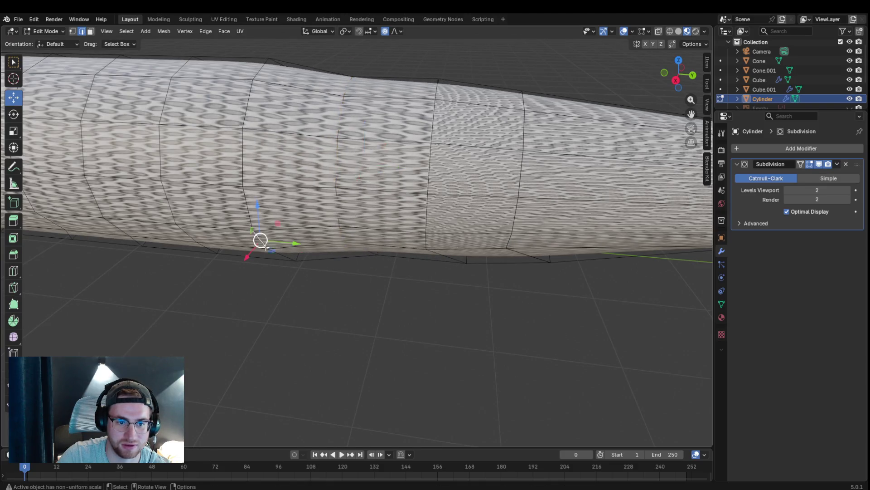
pyautogui.keyDown('alt'); pyautogui.click(246, 208); pyautogui.keyUp('alt')
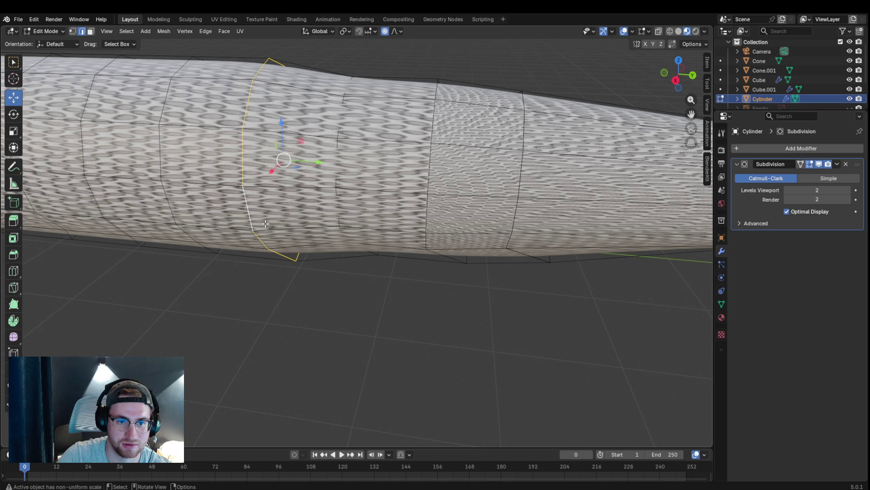
pyautogui.press('s')
pyautogui.click(267, 214)
pyautogui.click(275, 272)
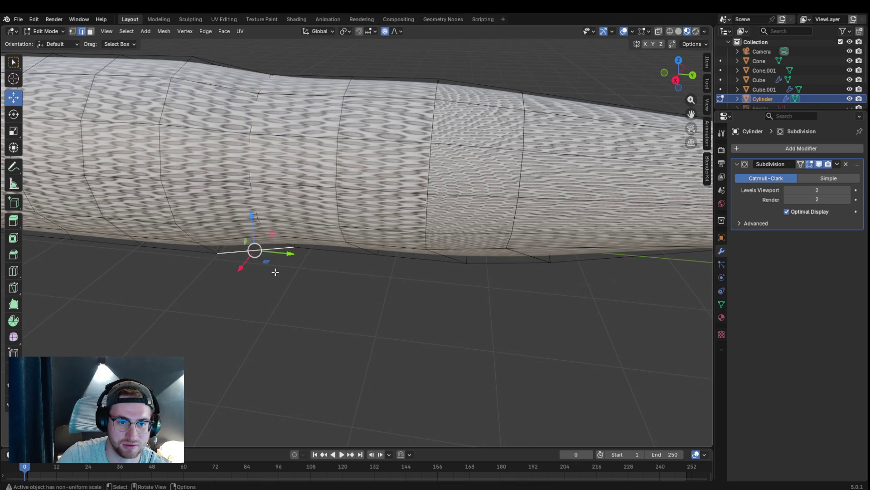
pyautogui.scroll(-5, 276, 272)
pyautogui.scroll(3, 273, 253)
pyautogui.click(262, 321)
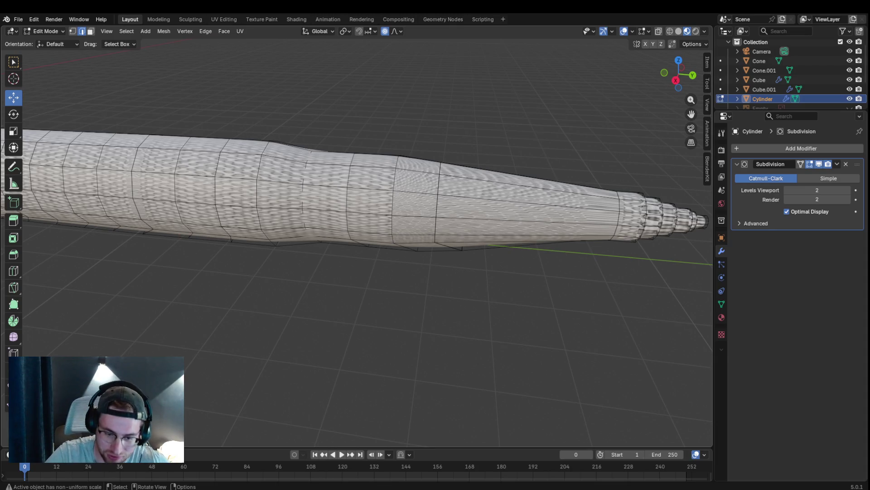
# Step: Reframe the whole body horizontally and select another edge ring on the tube
pyautogui.moveTo(331, 273)
pyautogui.mouseDown(button='middle')
pyautogui.moveTo(379, 293)
pyautogui.moveTo(391, 268)
pyautogui.mouseUp(button='middle')
pyautogui.scroll(-5, 379, 293)
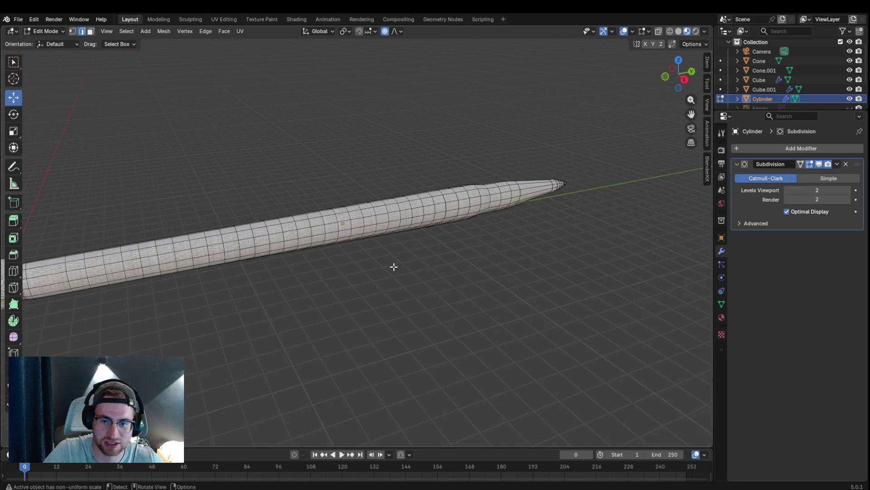
pyautogui.moveTo(423, 240)
pyautogui.mouseDown(button='middle')
pyautogui.moveTo(447, 229)
pyautogui.moveTo(420, 239)
pyautogui.mouseUp(button='middle')
pyautogui.scroll(5, 420, 239)
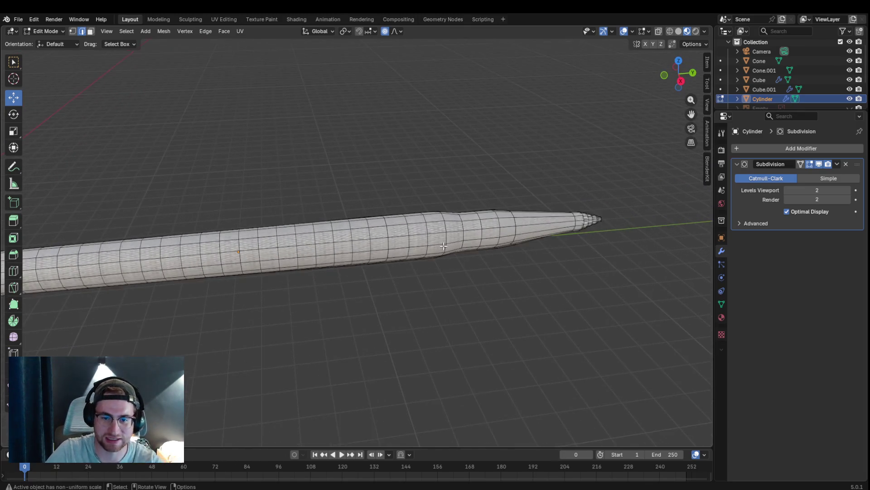
pyautogui.scroll(3, 479, 247)
pyautogui.moveTo(488, 262); pyautogui.dragTo(465, 263, button='middle')
pyautogui.click(355, 282)
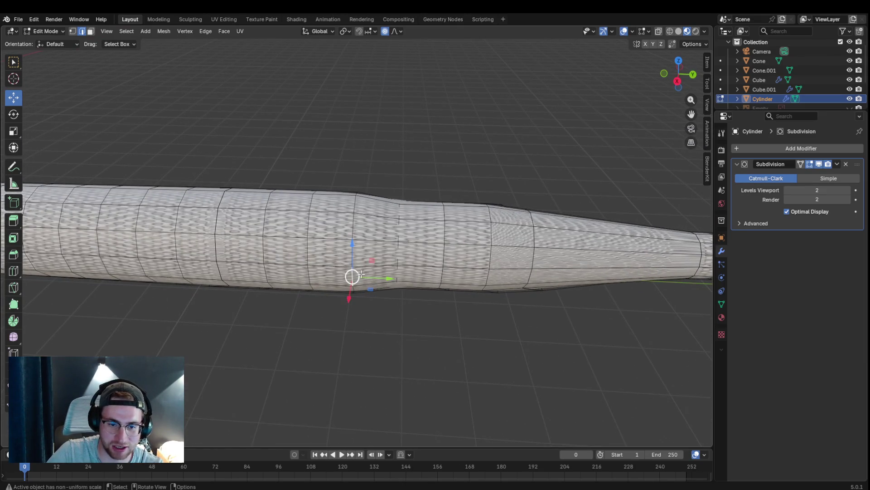
# Step: Narrow three rings along the tube (to 0.898, 0.894, and slightly more), then deselect
pyautogui.keyDown('alt'); pyautogui.click(358, 226); pyautogui.keyUp('alt')
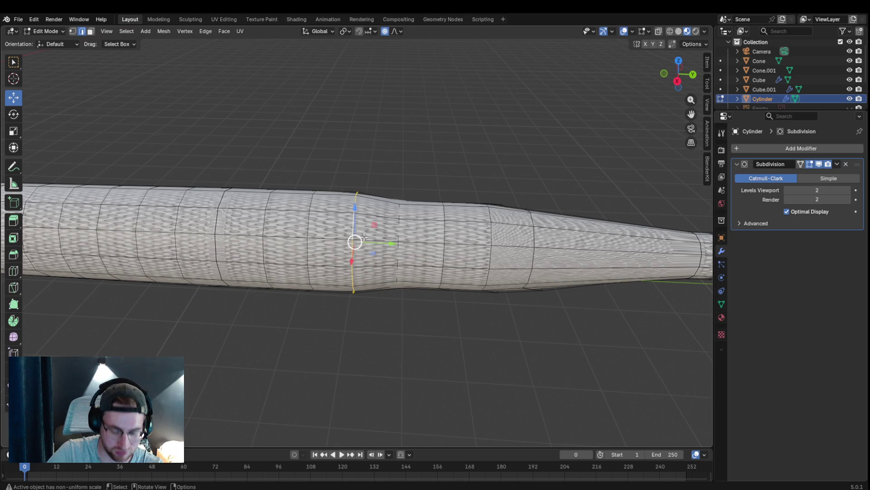
pyautogui.press('s')
pyautogui.click(364, 238)
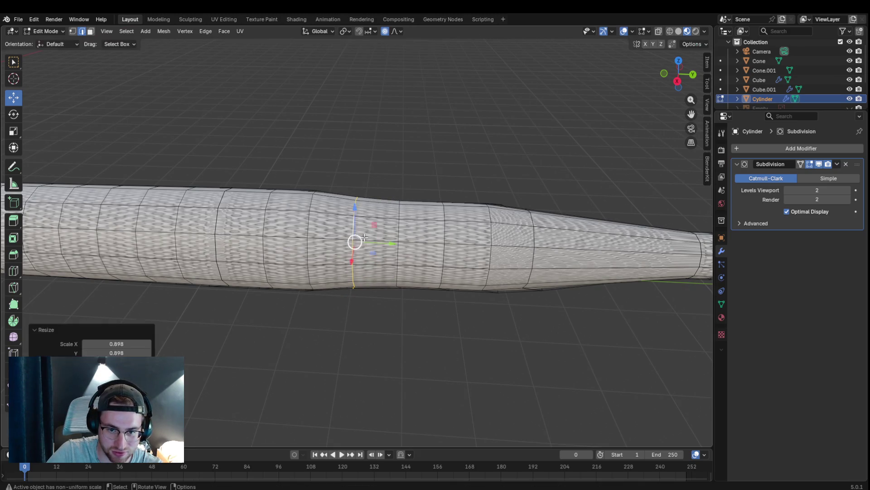
pyautogui.click(308, 284)
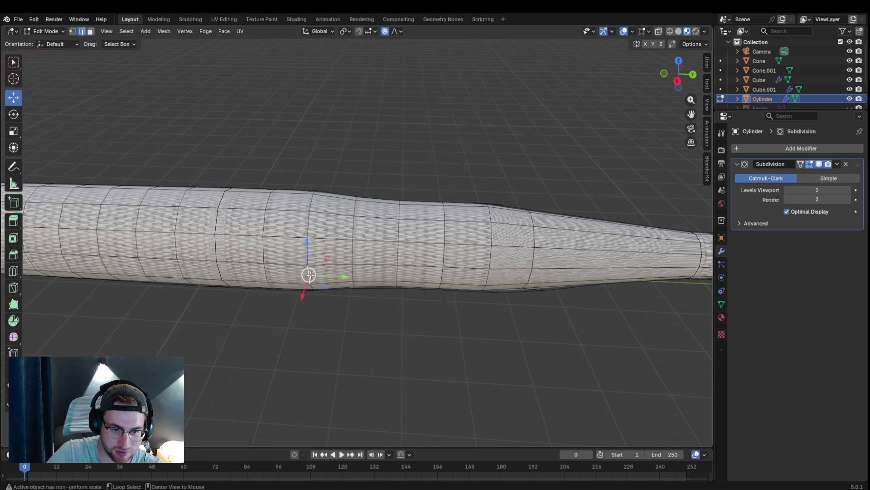
pyautogui.keyDown('alt'); pyautogui.click(310, 253); pyautogui.keyUp('alt')
pyautogui.press('s')
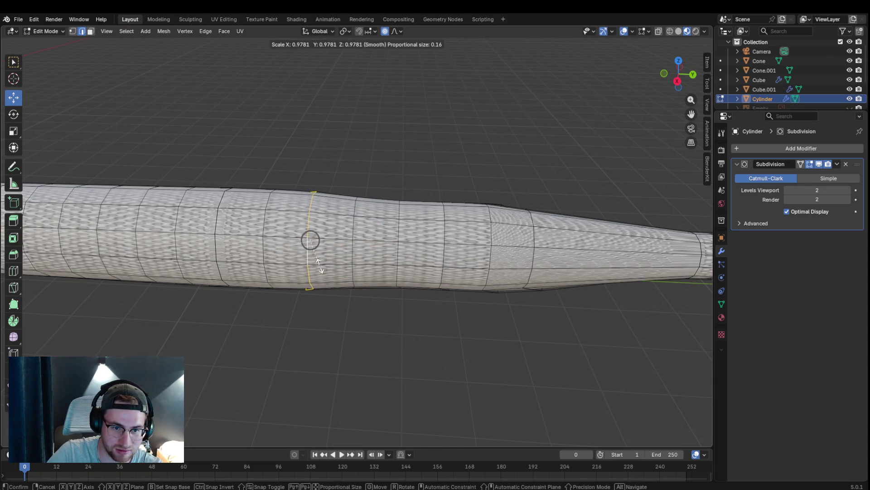
pyautogui.click(281, 268)
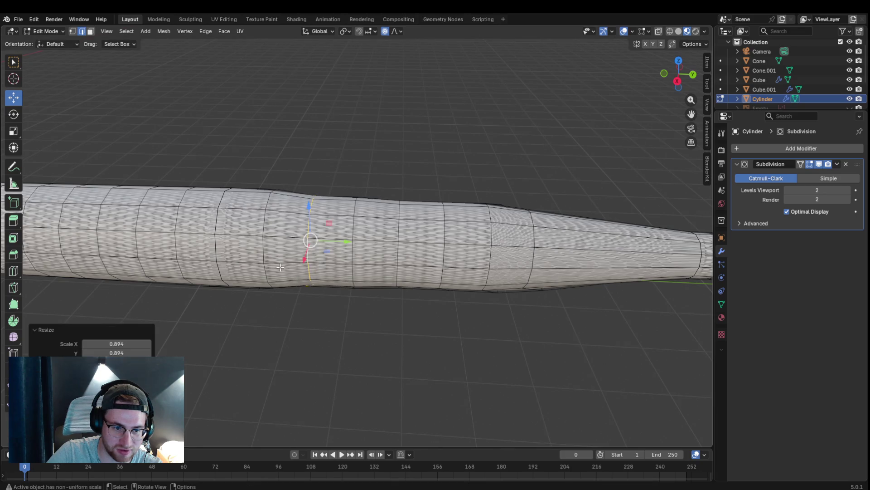
pyautogui.click(263, 257)
pyautogui.keyDown('alt'); pyautogui.click(271, 271); pyautogui.keyUp('alt')
pyautogui.press('s')
pyautogui.click(289, 272)
pyautogui.click(385, 341)
# Step: Select a band of mid-tube rings and then the rings near the head, cancelling and deselecting without changes
pyautogui.scroll(-5, 388, 332)
pyautogui.scroll(3, 386, 320)
pyautogui.moveTo(386, 320)
pyautogui.mouseDown(button='middle')
pyautogui.moveTo(336, 340)
pyautogui.moveTo(368, 344)
pyautogui.mouseUp(button='middle')
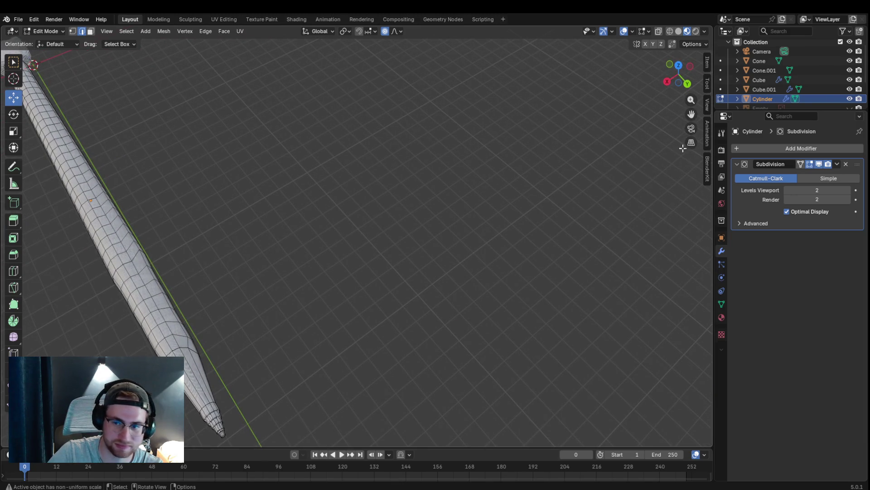
pyautogui.moveTo(690, 114); pyautogui.dragTo(700, 136)
pyautogui.moveTo(299, 153)
pyautogui.mouseDown(button='middle')
pyautogui.moveTo(309, 148)
pyautogui.moveTo(259, 164)
pyautogui.moveTo(264, 183)
pyautogui.mouseUp(button='middle')
pyautogui.keyDown('alt'); pyautogui.click(216, 286); pyautogui.keyUp('alt')
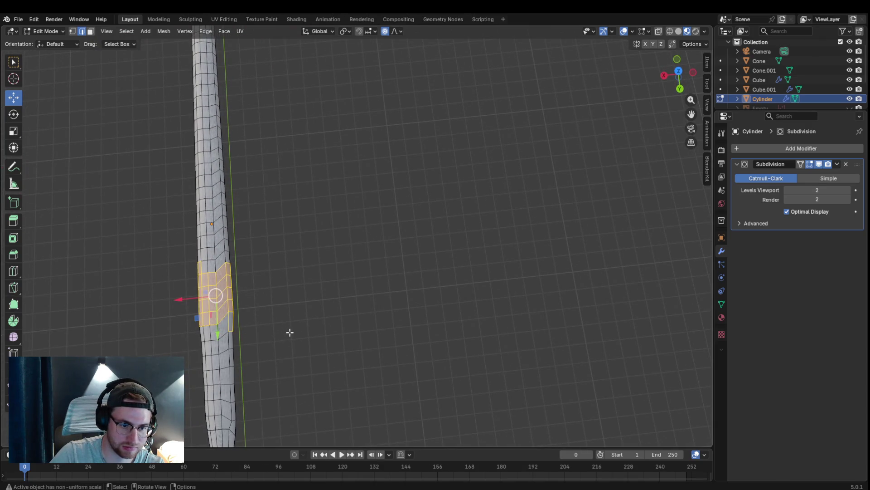
pyautogui.press('s')
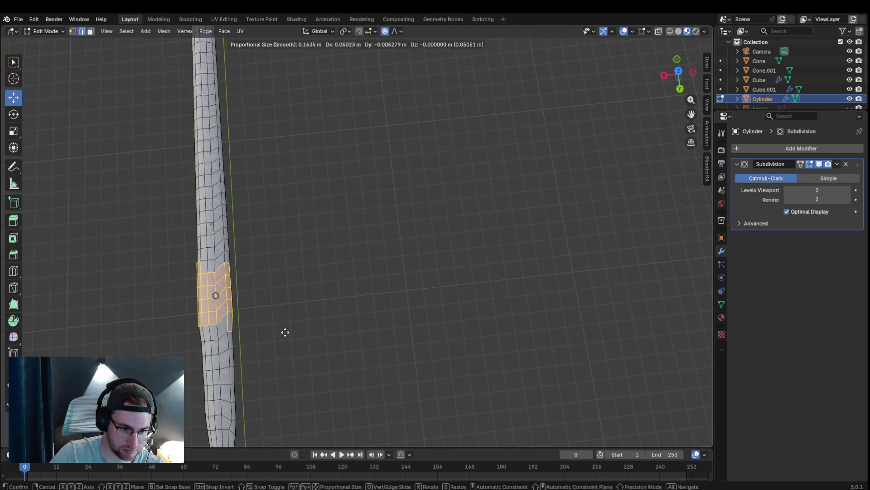
pyautogui.rightClick(282, 336)
pyautogui.scroll(-3, 310, 304)
pyautogui.scroll(3, 309, 303)
pyautogui.moveTo(299, 303)
pyautogui.mouseDown(button='middle')
pyautogui.moveTo(295, 210)
pyautogui.moveTo(323, 165)
pyautogui.moveTo(240, 66)
pyautogui.mouseUp(button='middle')
pyautogui.moveTo(271, 49); pyautogui.dragTo(213, 89)
pyautogui.moveTo(338, 129)
pyautogui.mouseDown(button='middle')
pyautogui.moveTo(336, 238)
pyautogui.moveTo(336, 228)
pyautogui.mouseUp(button='middle')
pyautogui.click(351, 229)
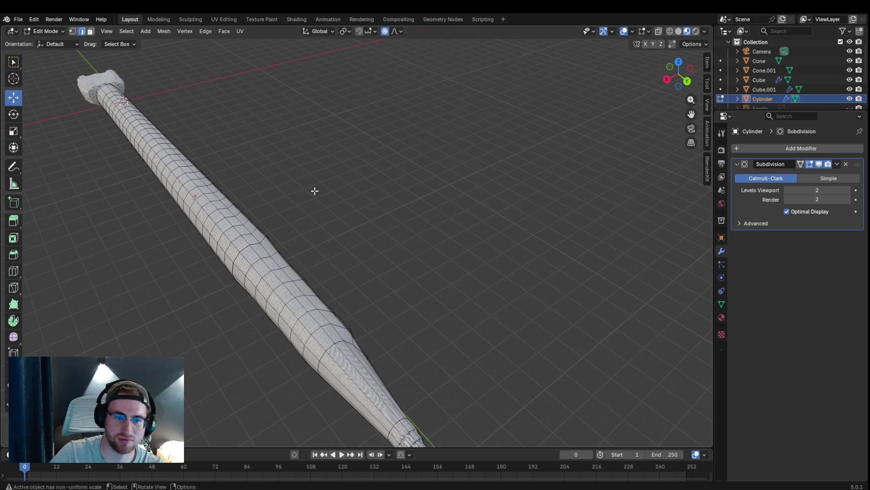
# Step: In vertex select mode, move one body vertex about 0.016 m with 2.1 m smooth falloff
pyautogui.click(72, 31)
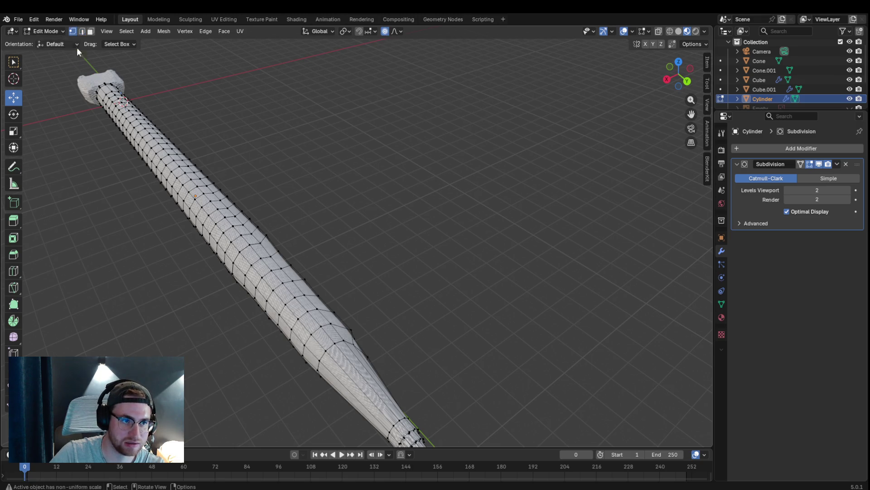
pyautogui.click(233, 266)
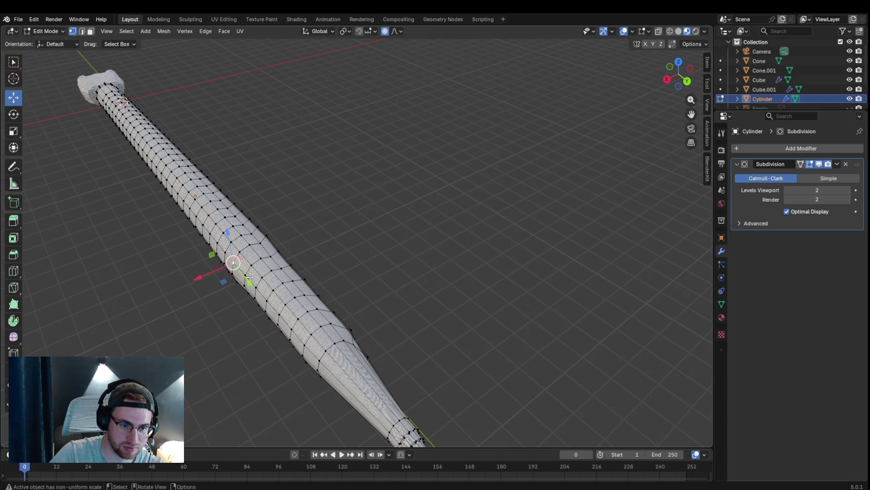
pyautogui.press('g')
pyautogui.scroll(-20, 236, 266)
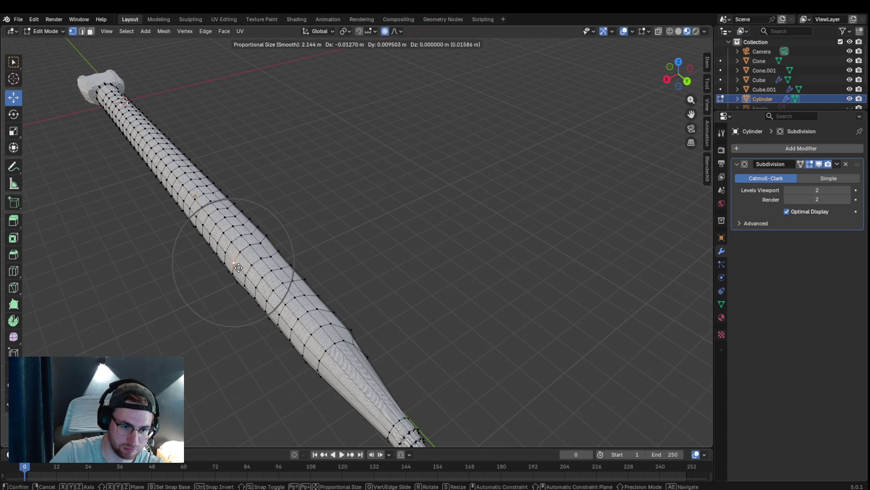
# Step: Confirm the first sideways bend and add a second bend further along the snake's body
pyautogui.scroll(-2, 229, 271)
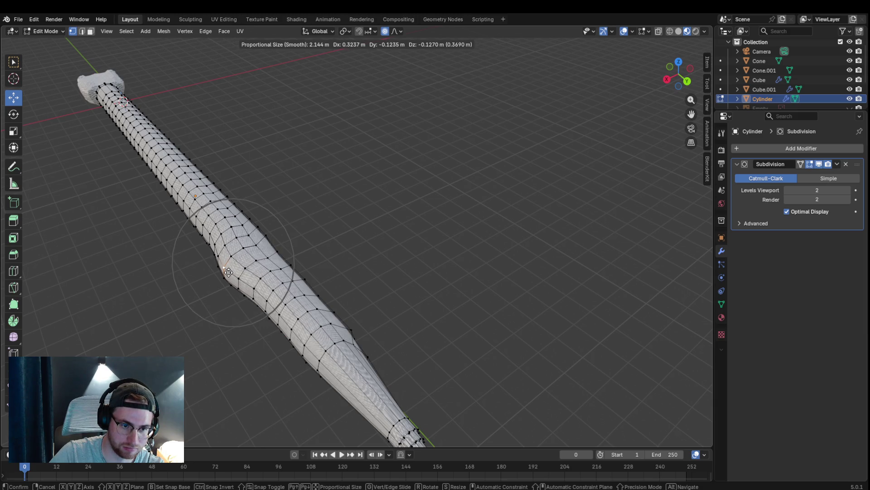
pyautogui.click(228, 271)
pyautogui.moveTo(247, 195)
pyautogui.mouseDown(button='middle')
pyautogui.moveTo(231, 208)
pyautogui.moveTo(229, 253)
pyautogui.mouseUp(button='middle')
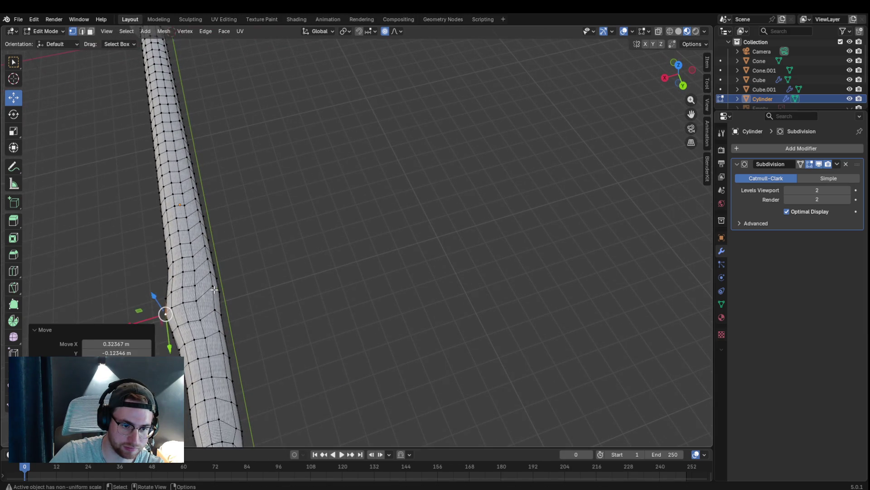
pyautogui.click(215, 289)
pyautogui.press('g')
pyautogui.click(216, 293)
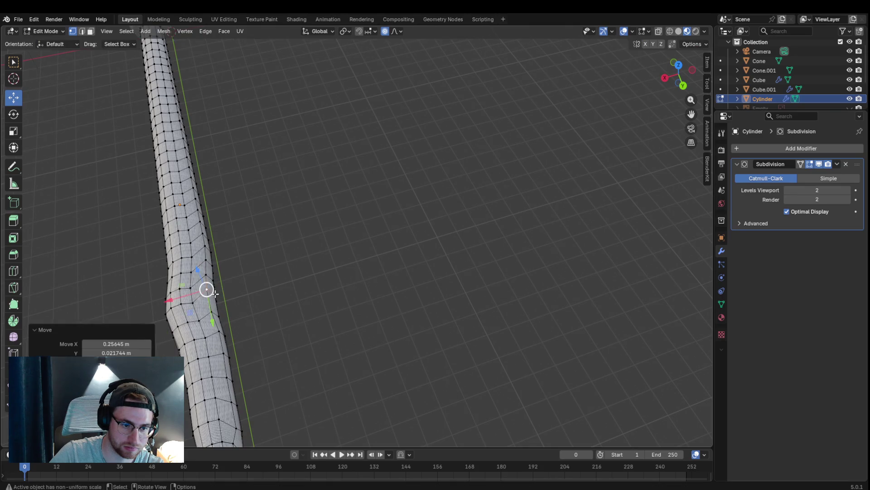
# Step: Pull vertices near the head and on the lower body sideways with proportional editing
pyautogui.moveTo(246, 179); pyautogui.dragTo(257, 189, button='middle')
pyautogui.click(183, 207)
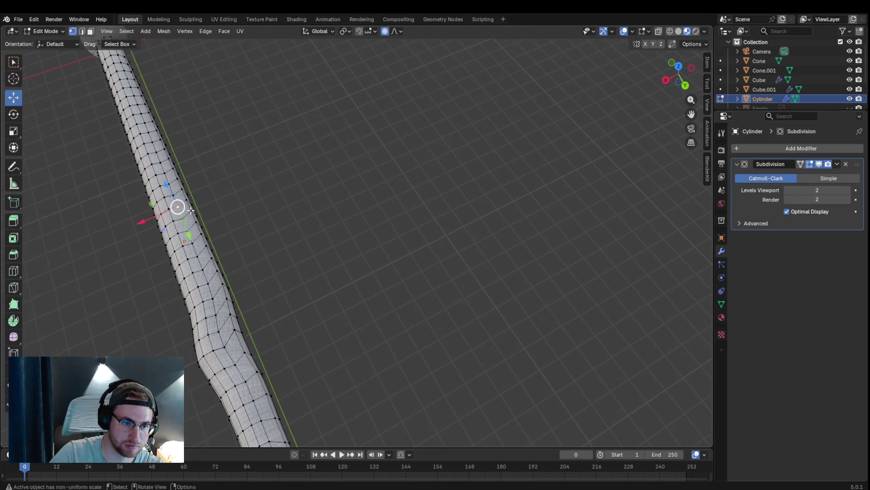
pyautogui.press('g')
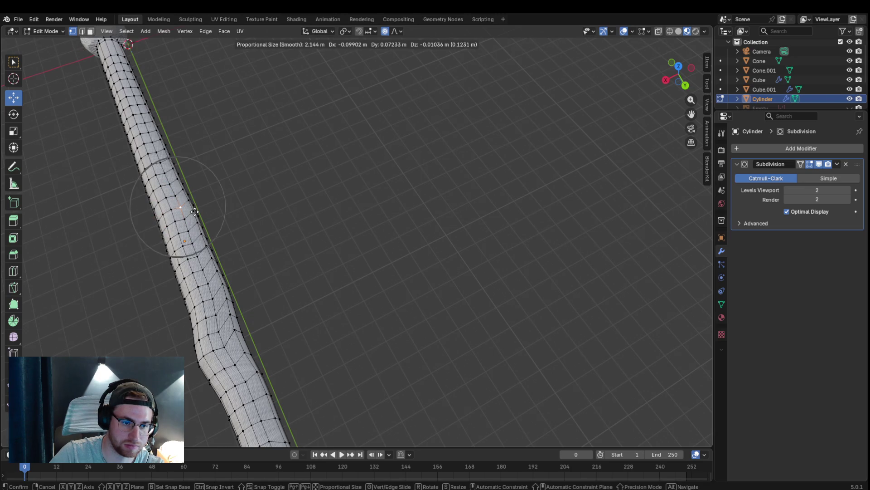
pyautogui.click(199, 208)
pyautogui.moveTo(243, 159)
pyautogui.mouseDown(button='middle')
pyautogui.moveTo(254, 163)
pyautogui.moveTo(252, 179)
pyautogui.mouseUp(button='middle')
pyautogui.click(194, 198)
pyautogui.press('g')
pyautogui.click(227, 213)
# Step: Bend the section near the tail and move the tail tip vertex to complete the wave
pyautogui.moveTo(234, 156)
pyautogui.mouseDown(button='middle')
pyautogui.moveTo(298, 115)
pyautogui.moveTo(311, 119)
pyautogui.moveTo(255, 140)
pyautogui.moveTo(111, 65)
pyautogui.mouseUp(button='middle')
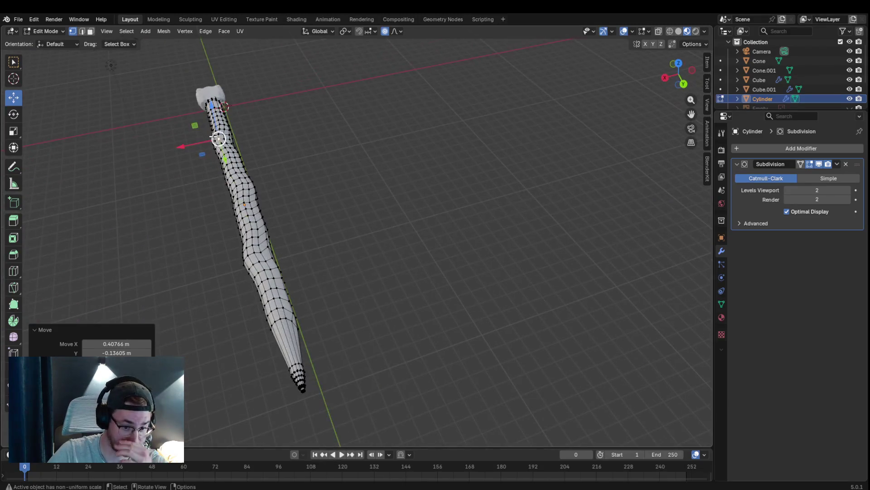
pyautogui.click(277, 330)
pyautogui.press('g')
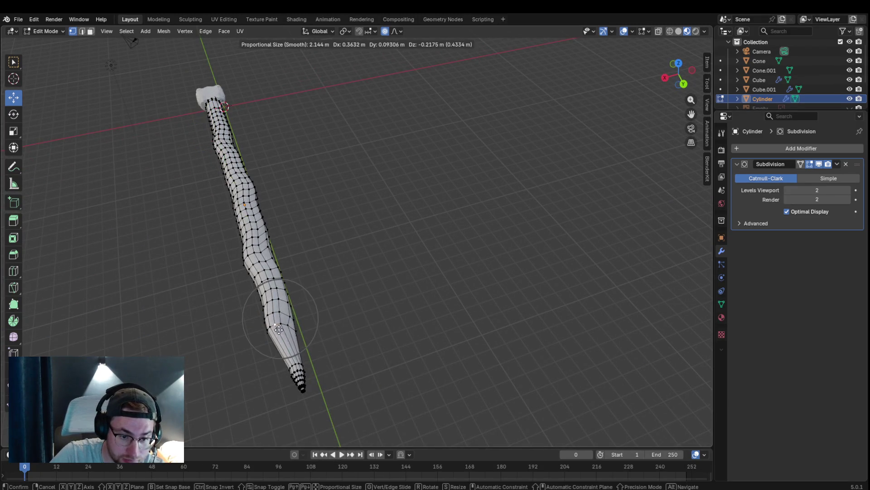
pyautogui.click(286, 338)
pyautogui.moveTo(346, 340)
pyautogui.mouseDown(button='middle')
pyautogui.moveTo(344, 326)
pyautogui.moveTo(281, 351)
pyautogui.mouseUp(button='middle')
pyautogui.click(281, 352)
pyautogui.press('g')
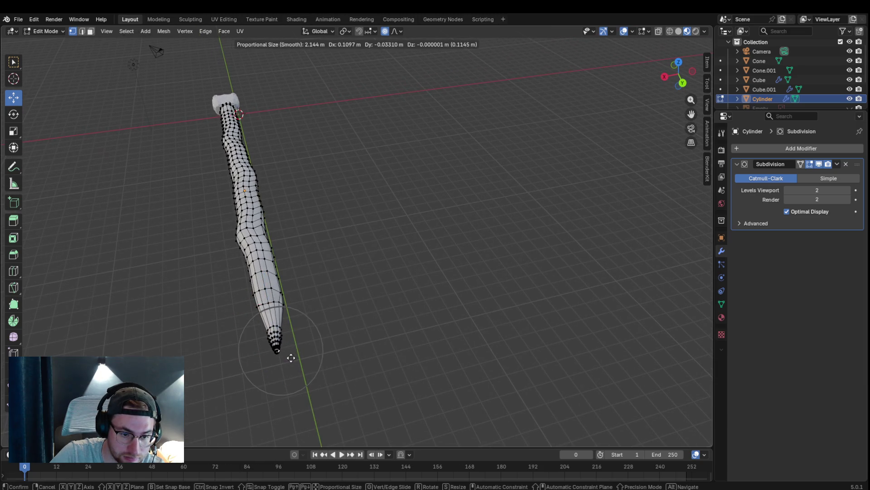
pyautogui.click(279, 354)
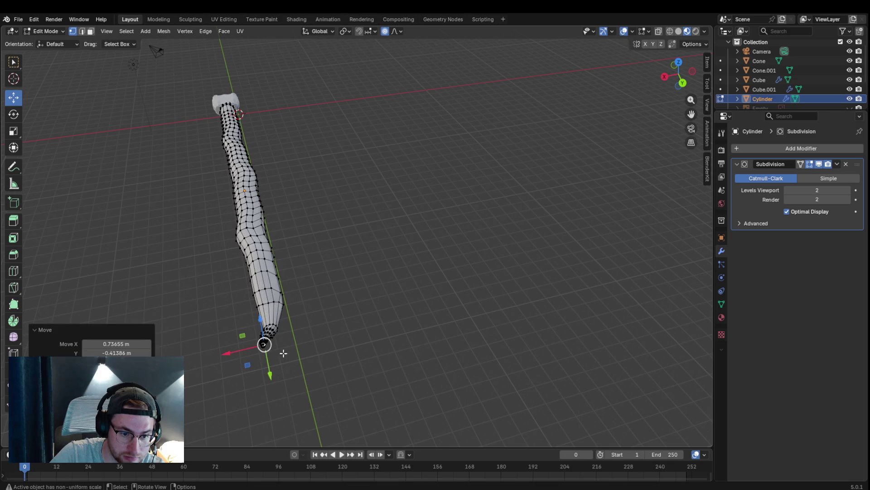
pyautogui.moveTo(326, 317)
pyautogui.mouseDown(button='middle')
pyautogui.moveTo(249, 311)
pyautogui.moveTo(299, 296)
pyautogui.moveTo(458, 290)
pyautogui.moveTo(418, 280)
pyautogui.mouseUp(button='middle')
pyautogui.scroll(4, 418, 281)
pyautogui.moveTo(395, 243); pyautogui.dragTo(413, 247, button='middle')
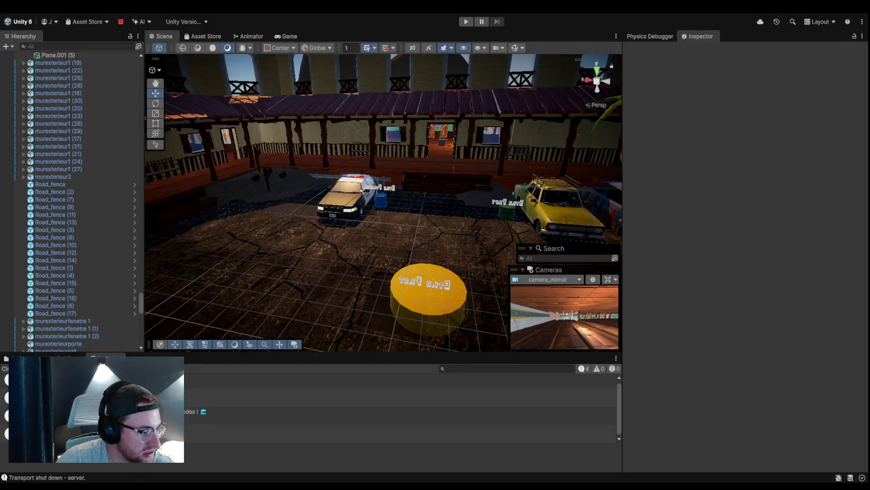
# Step: Widen and heighten the Scene view by dragging the side and bottom panel splitters
pyautogui.press('s')
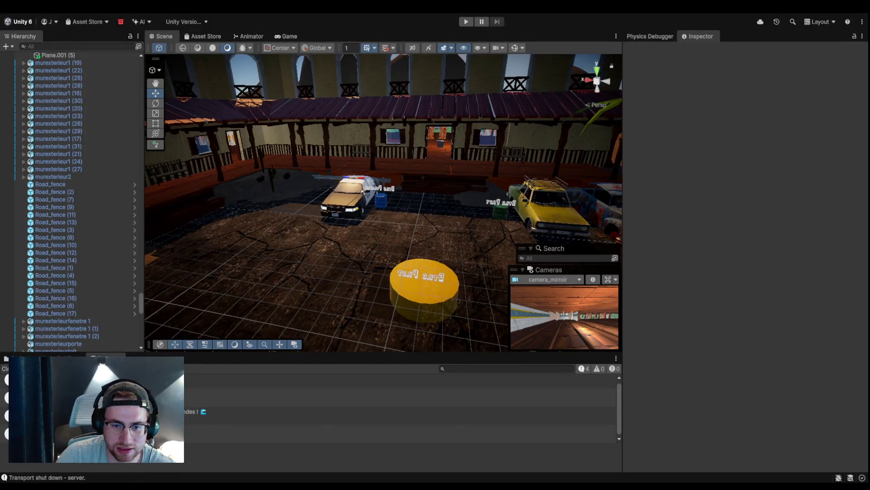
pyautogui.moveTo(623, 202); pyautogui.dragTo(777, 202)
pyautogui.moveTo(144, 213)
pyautogui.mouseDown()
pyautogui.moveTo(179, 213)
pyautogui.moveTo(91, 213)
pyautogui.mouseUp()
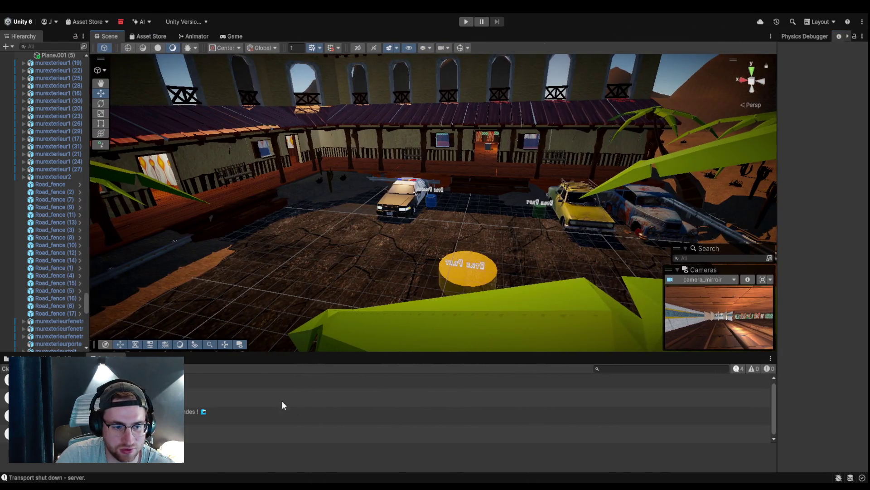
pyautogui.moveTo(300, 353)
pyautogui.mouseDown()
pyautogui.moveTo(291, 435)
pyautogui.moveTo(292, 426)
pyautogui.mouseUp()
# Step: Fly the scene camera around the courtyard and into the saloon room, then enter Play mode
pyautogui.moveTo(373, 331)
pyautogui.keyDown('alt'); pyautogui.mouseDown()
pyautogui.moveTo(324, 259)
pyautogui.moveTo(484, 140)
pyautogui.moveTo(471, 190)
pyautogui.moveTo(478, 250)
pyautogui.mouseUp(); pyautogui.keyUp('alt')
pyautogui.scroll(5, 478, 250)
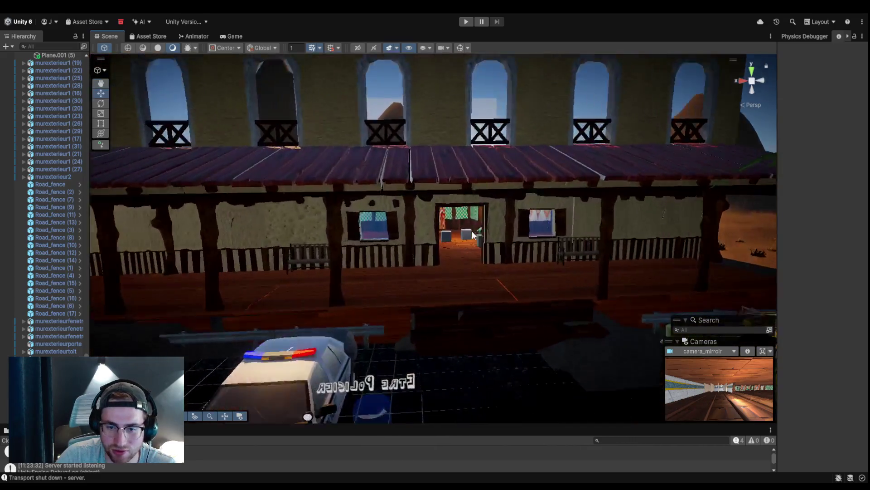
pyautogui.scroll(6, 472, 231)
pyautogui.moveTo(472, 230)
pyautogui.keyDown('alt'); pyautogui.mouseDown()
pyautogui.moveTo(326, 270)
pyautogui.moveTo(341, 262)
pyautogui.moveTo(663, 287)
pyautogui.moveTo(616, 283)
pyautogui.mouseUp(); pyautogui.keyUp('alt')
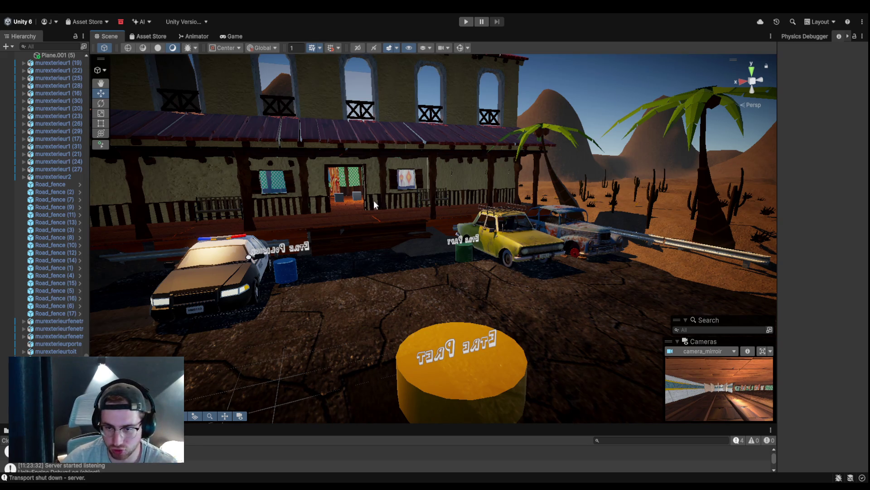
pyautogui.keyDown('alt'); pyautogui.moveTo(569, 197); pyautogui.dragTo(548, 200); pyautogui.keyUp('alt')
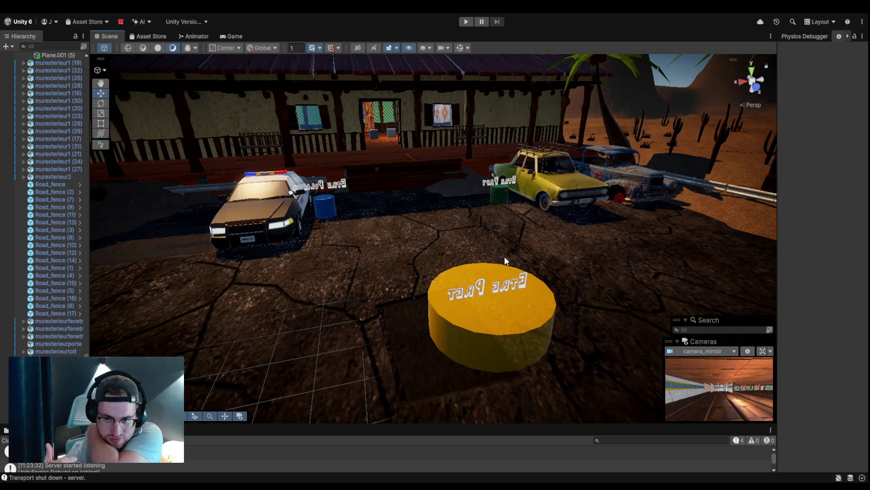
pyautogui.click(466, 22)
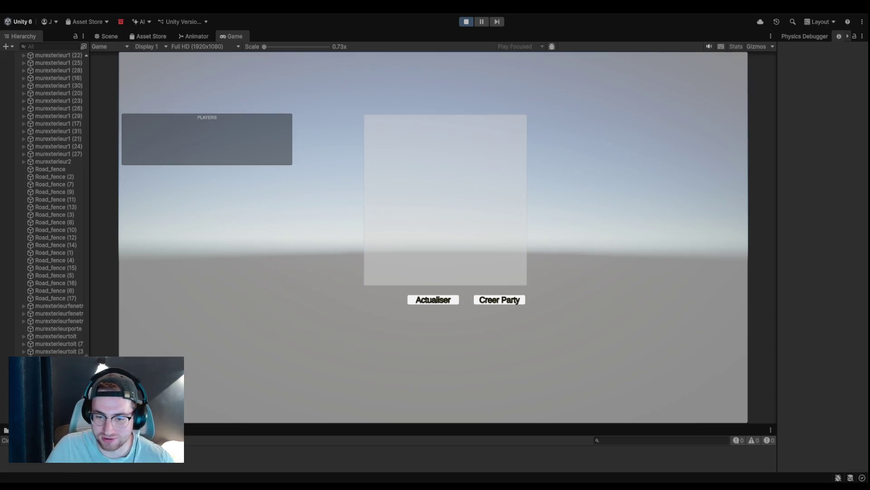
# Step: Host a new party with Creer Party so the saloon level loads
pyautogui.click(520, 303)
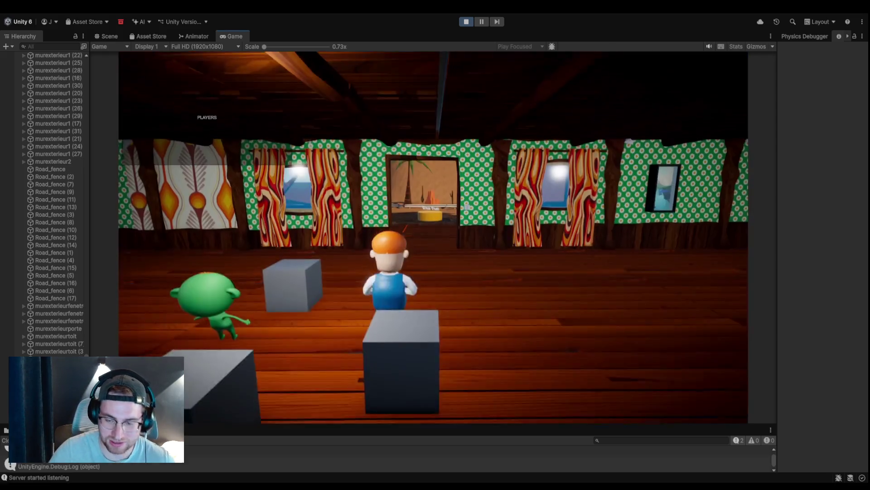
# Step: Walk the character into the desert, past the parked cars, toward the yellow cylinder and police car
pyautogui.press('w')
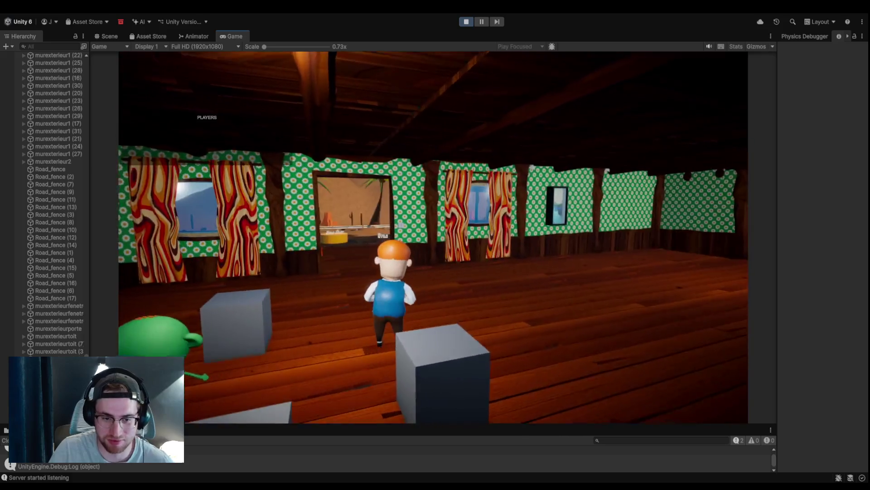
pyautogui.press('w')
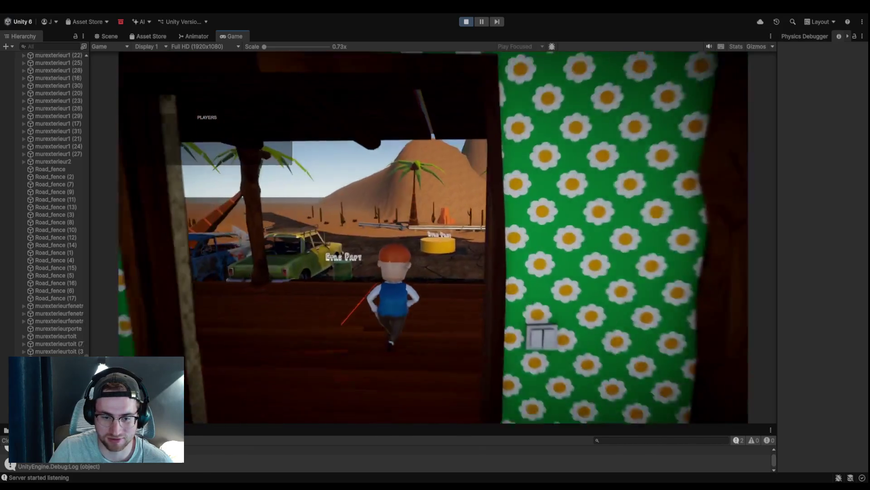
pyautogui.press('w')
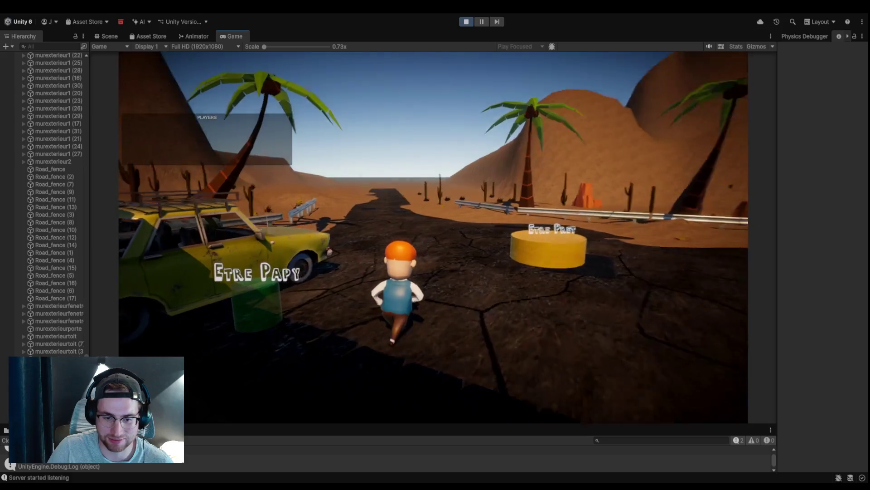
pyautogui.press('w')
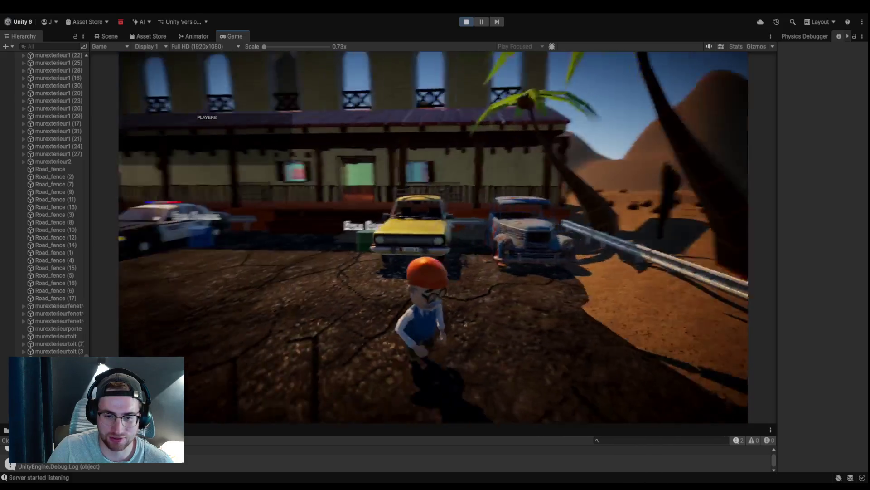
pyautogui.press('w')
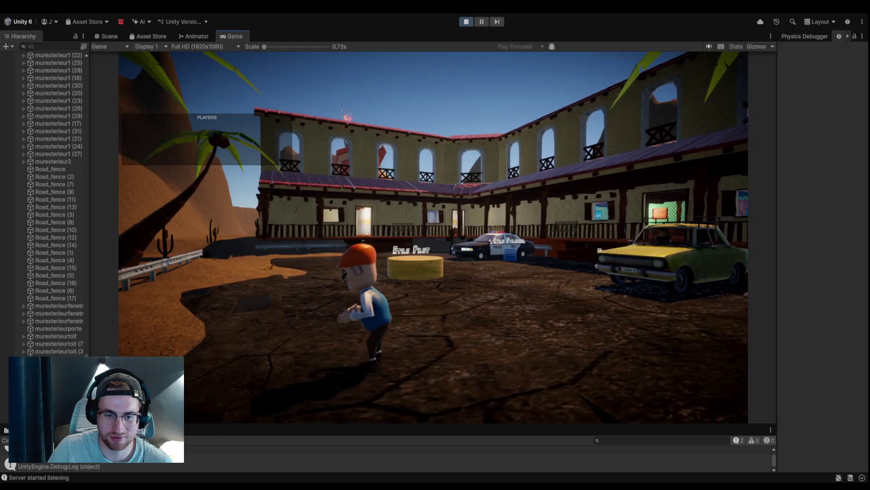
pyautogui.press('w')
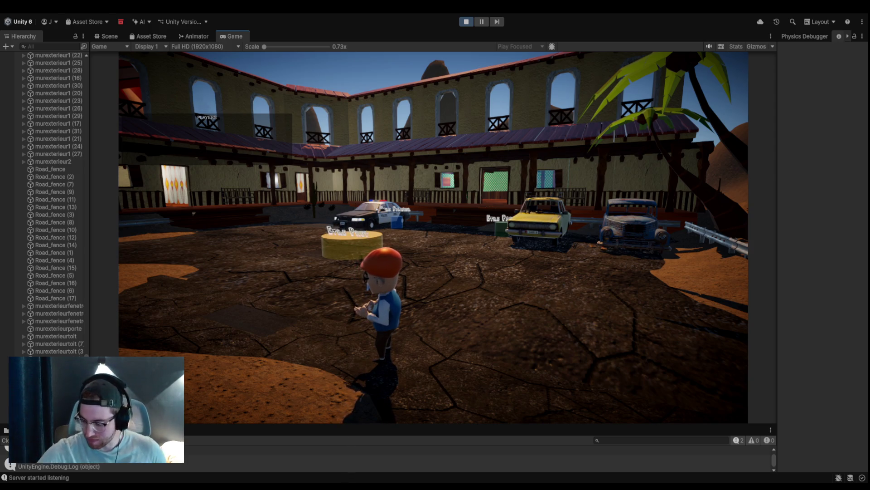
pyautogui.press('w')
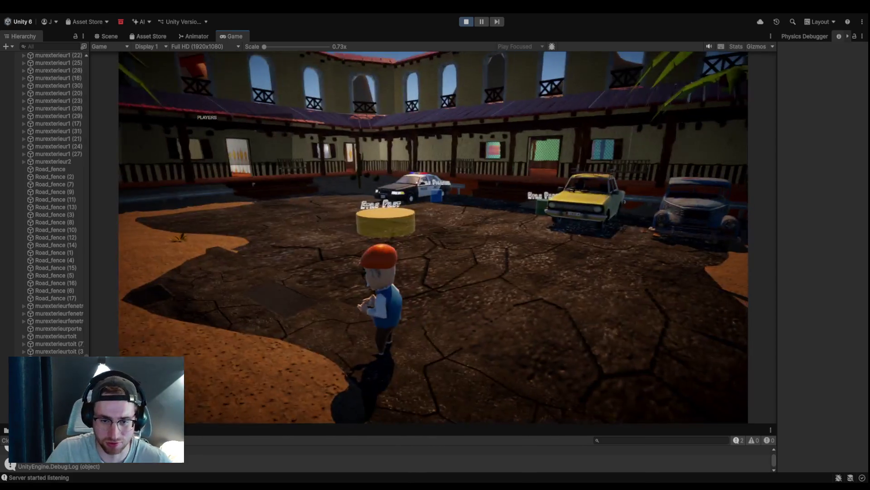
pyautogui.press('w')
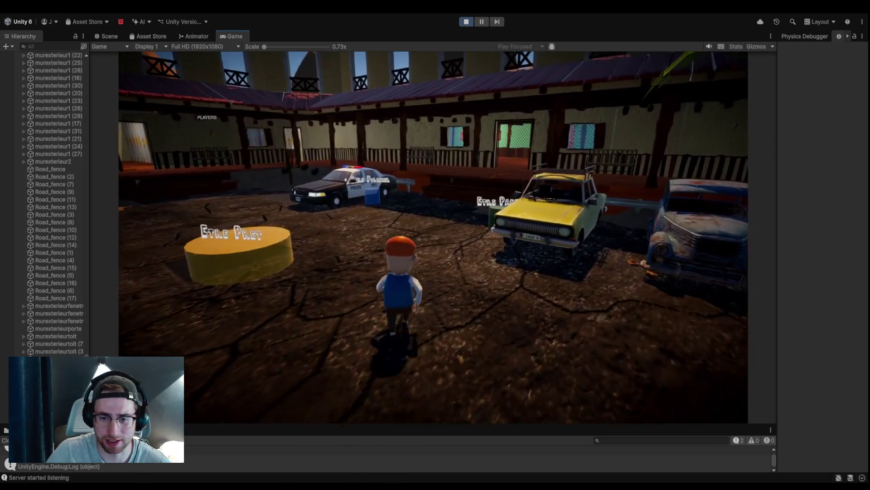
# Step: Walk the character back from the taxi, across the porch and through the doorway, then look around
pyautogui.press('w')
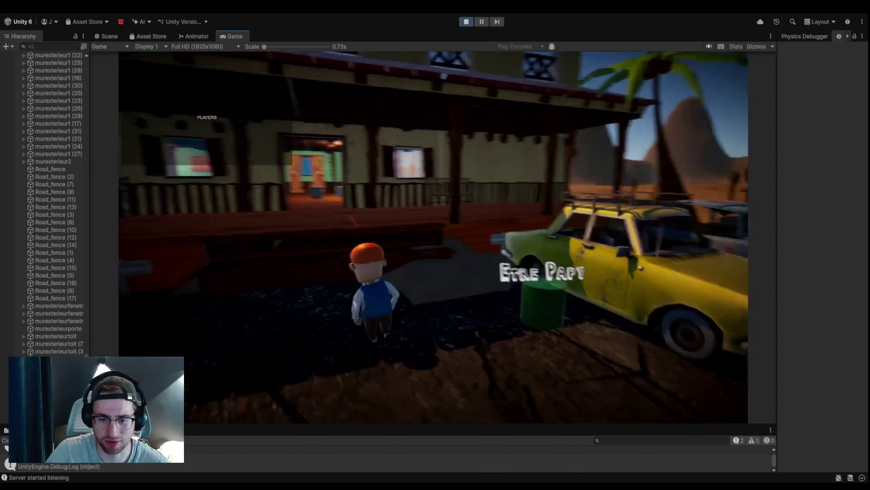
pyautogui.press('w')
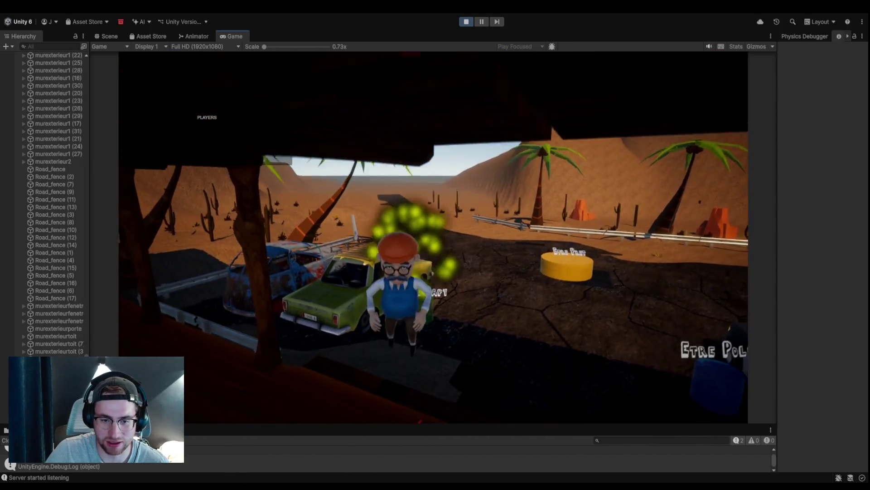
pyautogui.press('a')
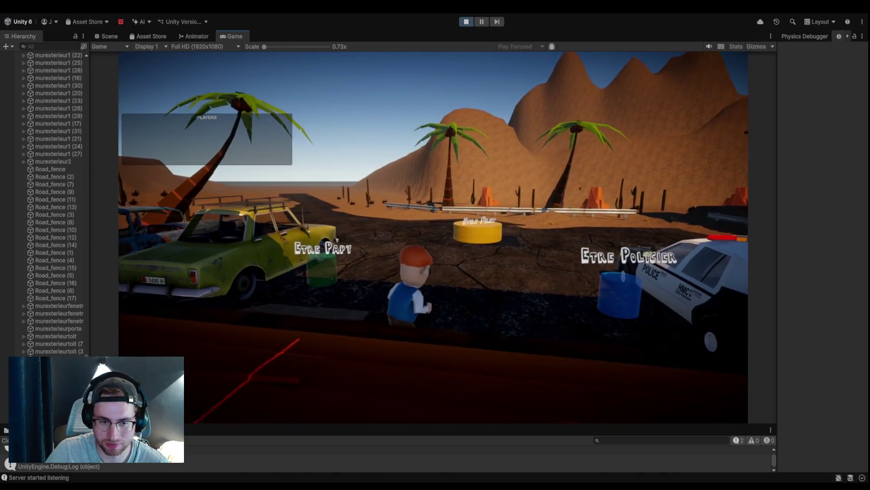
pyautogui.press('w')
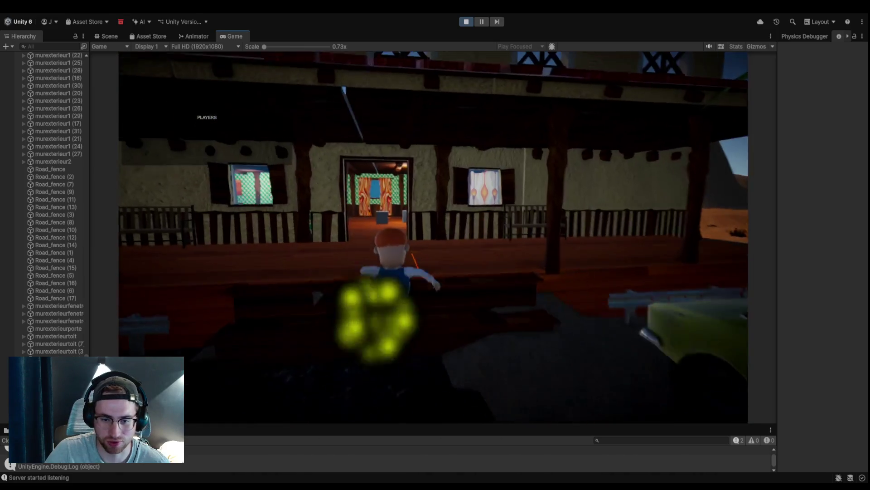
pyautogui.press('w')
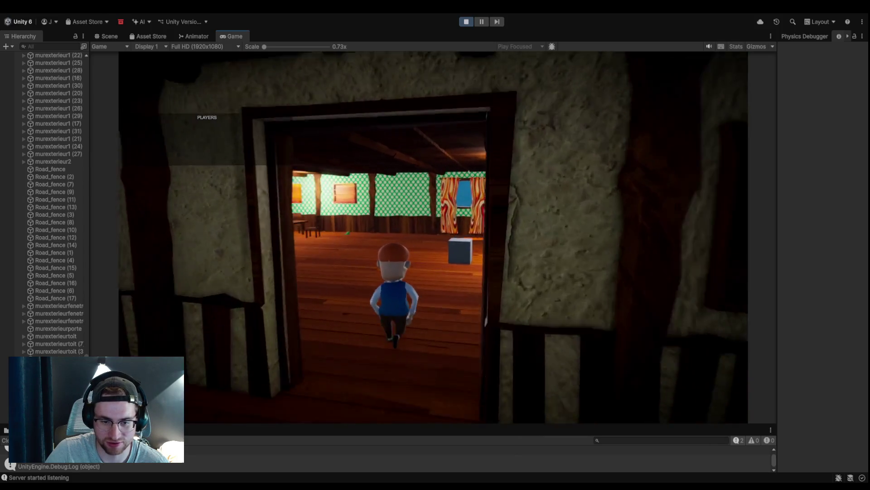
pyautogui.press('a')
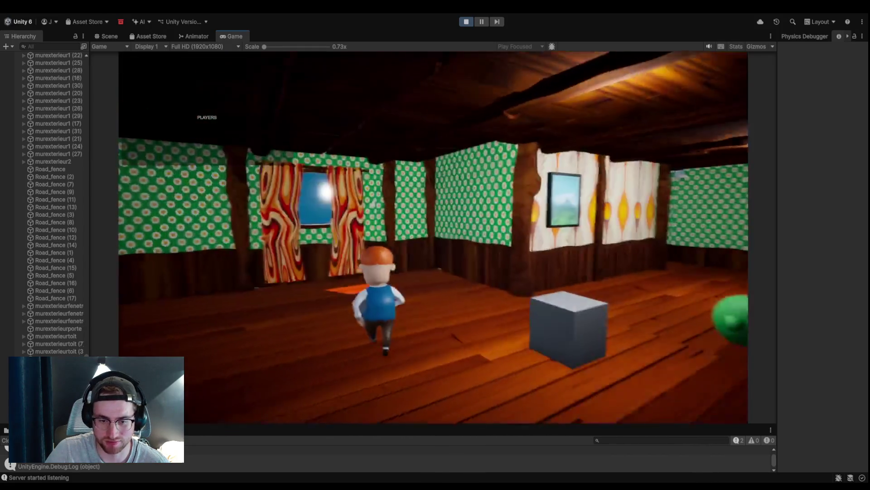
pyautogui.press('e')
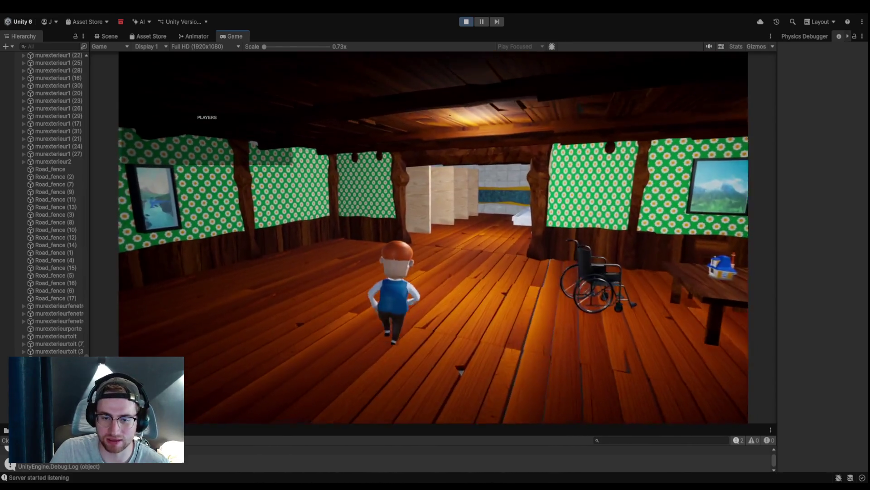
# Step: Explore the tiled bathroom stalls and the green-walled room toward the grey boxes and wheelchair
pyautogui.press('w')
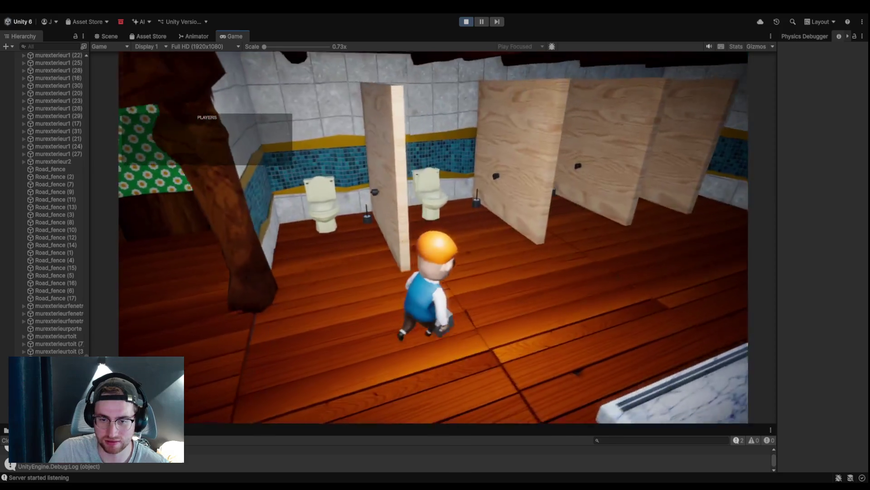
pyautogui.press('w')
pyautogui.press('w')
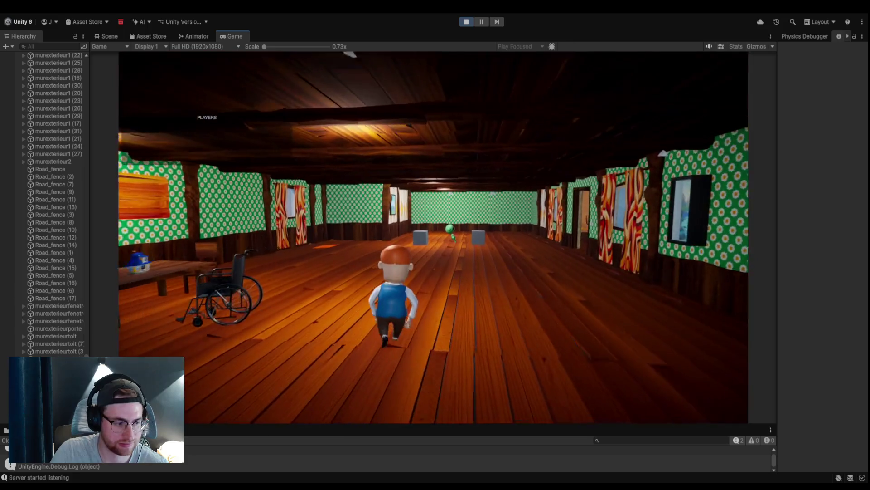
pyautogui.press('w')
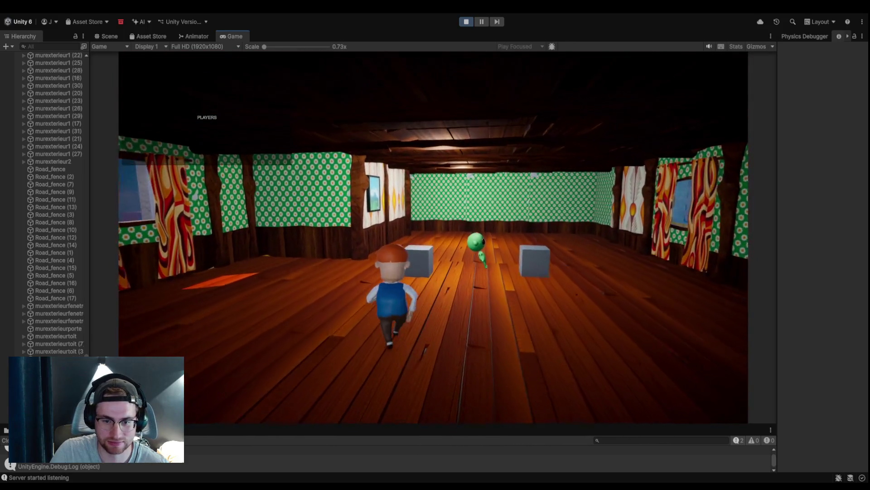
pyautogui.press('w')
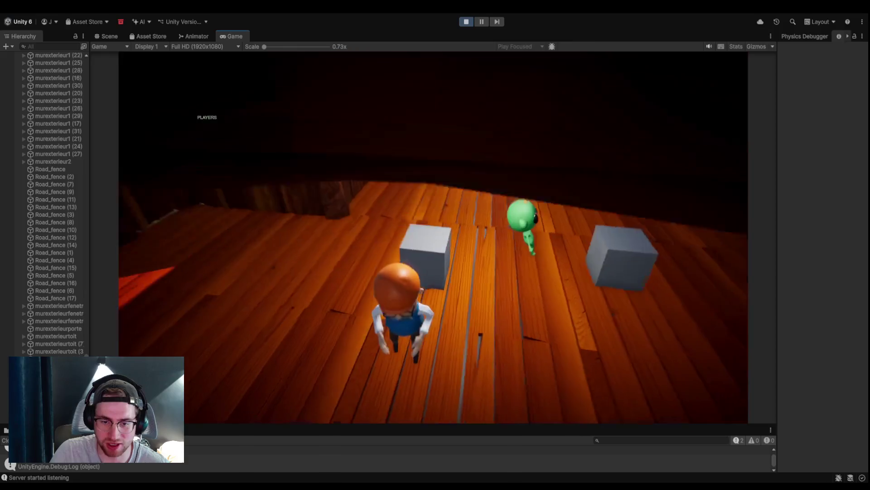
pyautogui.press('w')
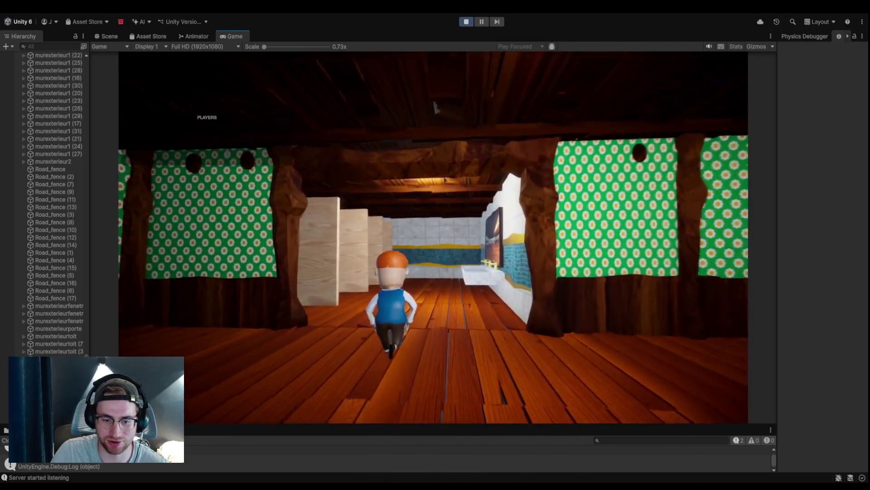
pyautogui.press('w')
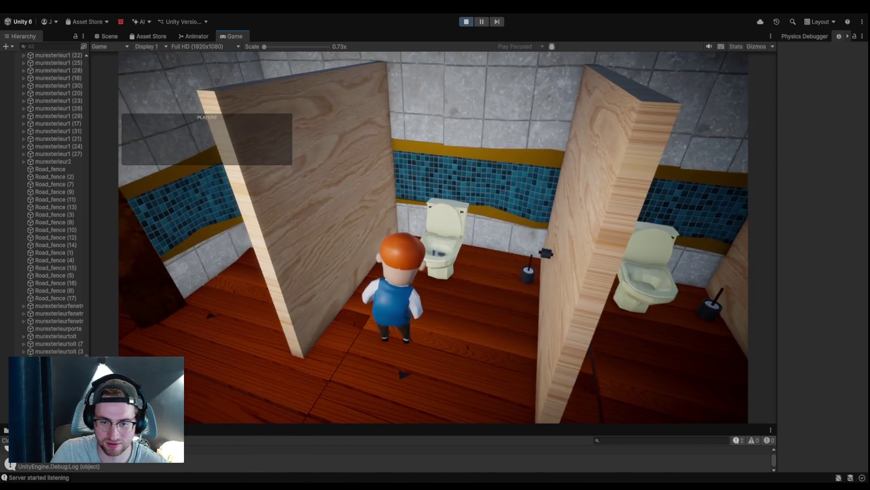
pyautogui.press('w')
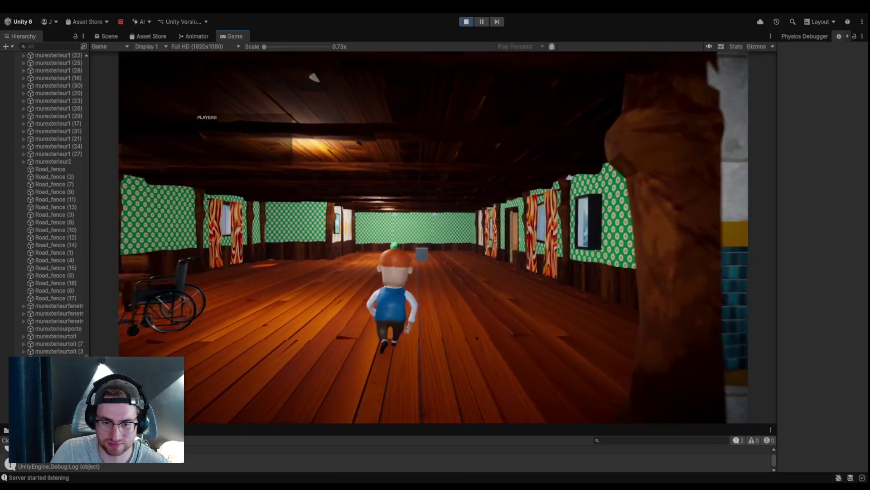
pyautogui.press('w')
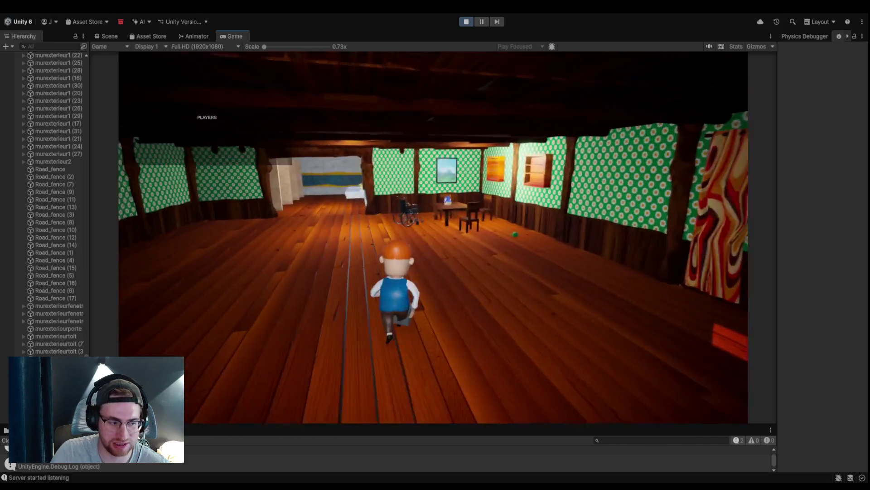
pyautogui.press('w')
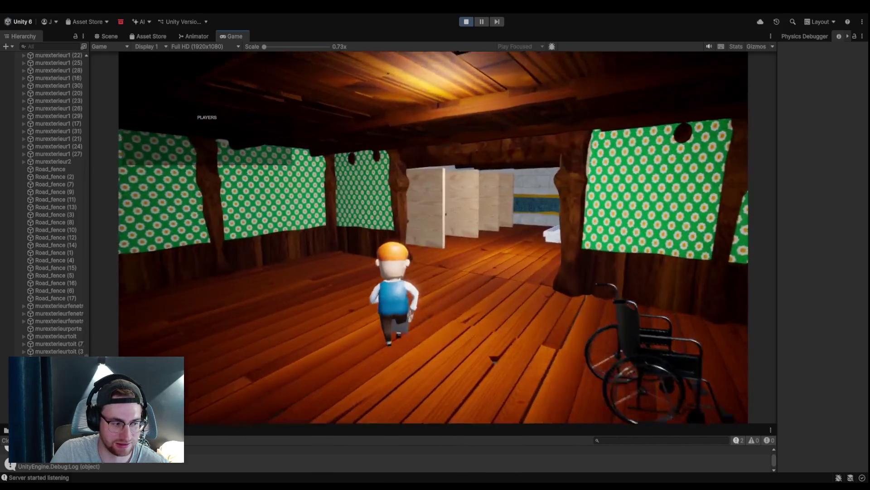
# Step: Run through the stalls, hallway and large room to the sinks and mirror
pyautogui.press('w')
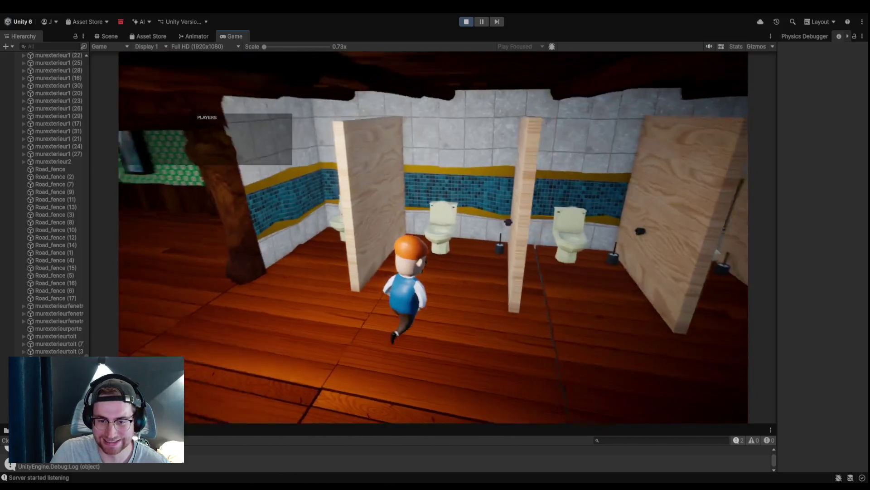
pyautogui.press('w')
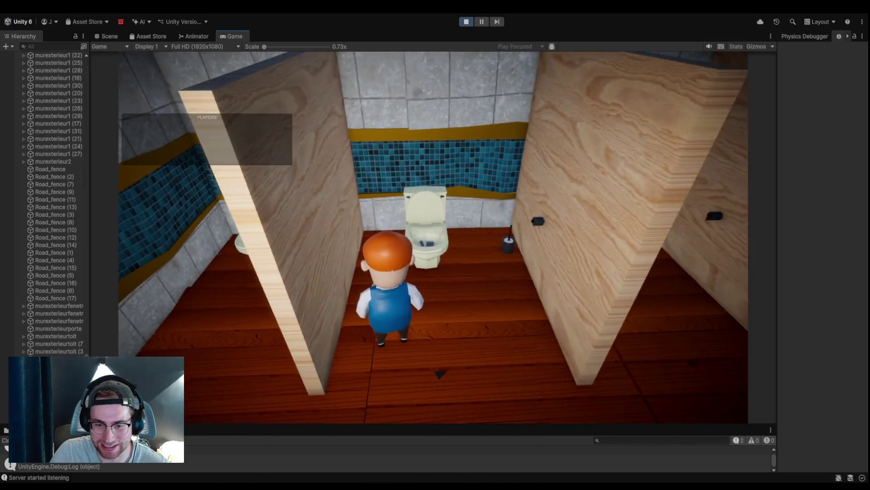
pyautogui.press('w')
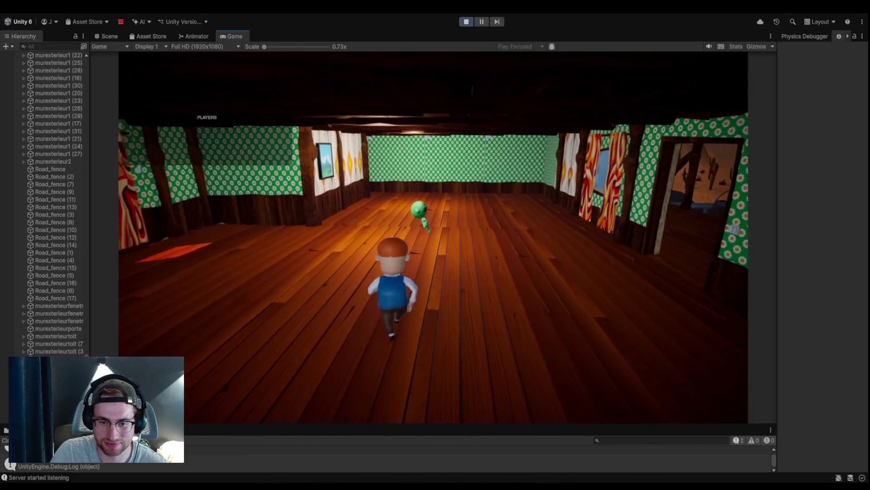
pyautogui.press('w')
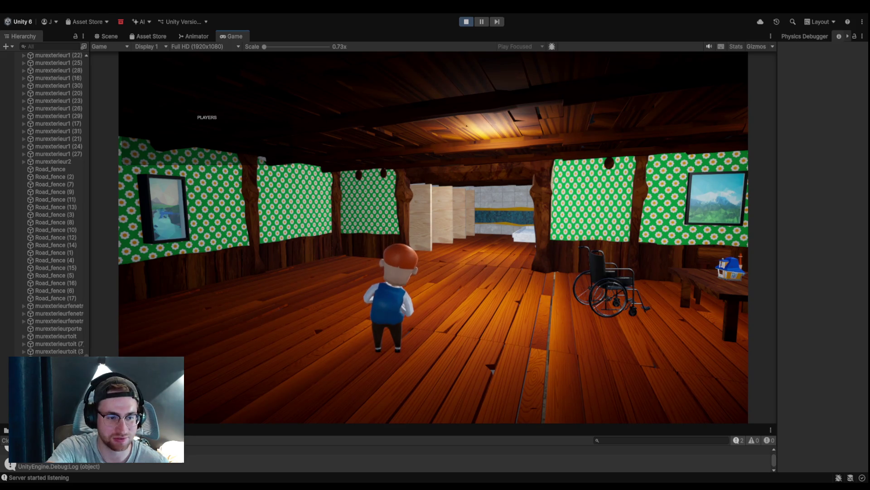
pyautogui.press('w')
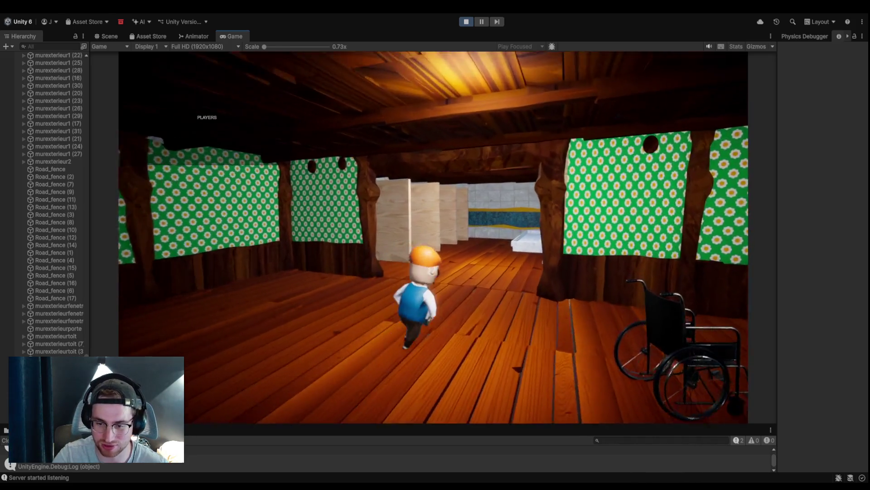
pyautogui.press('w')
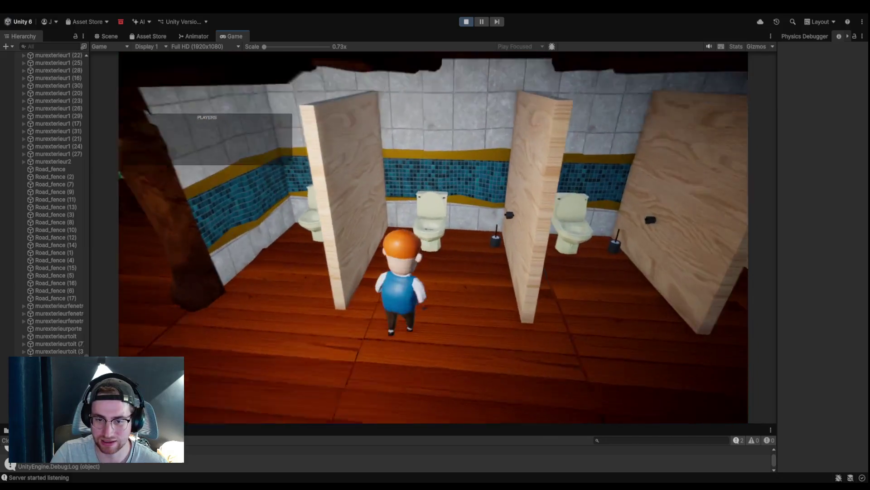
pyautogui.press('w')
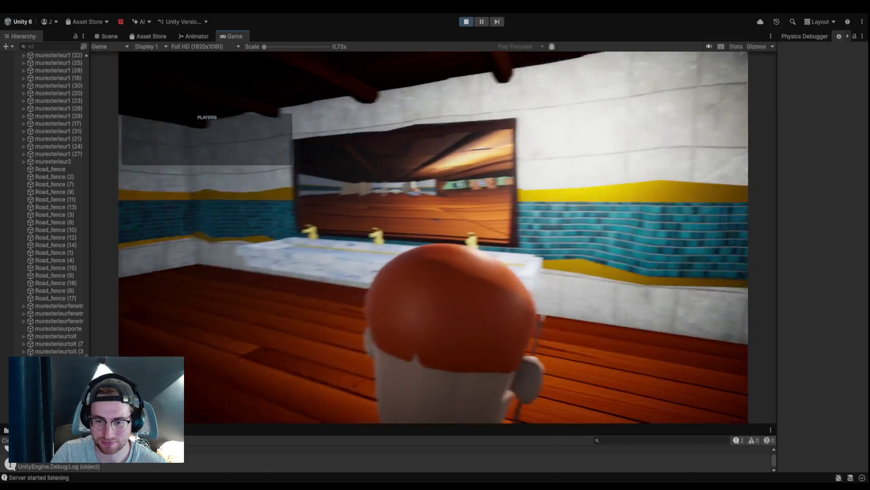
pyautogui.press('w')
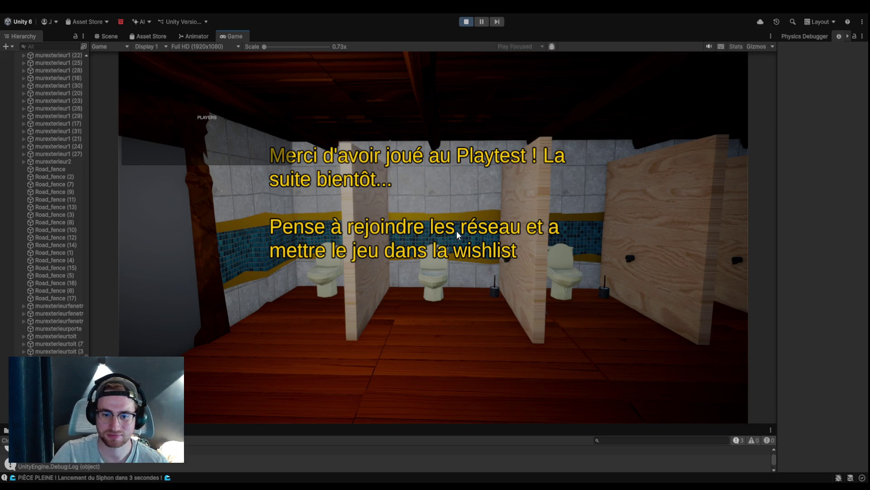
# Step: Restart the game, host a party, drive the taxi through the burning street, then stop with Ctrl+P
pyautogui.click(462, 24)
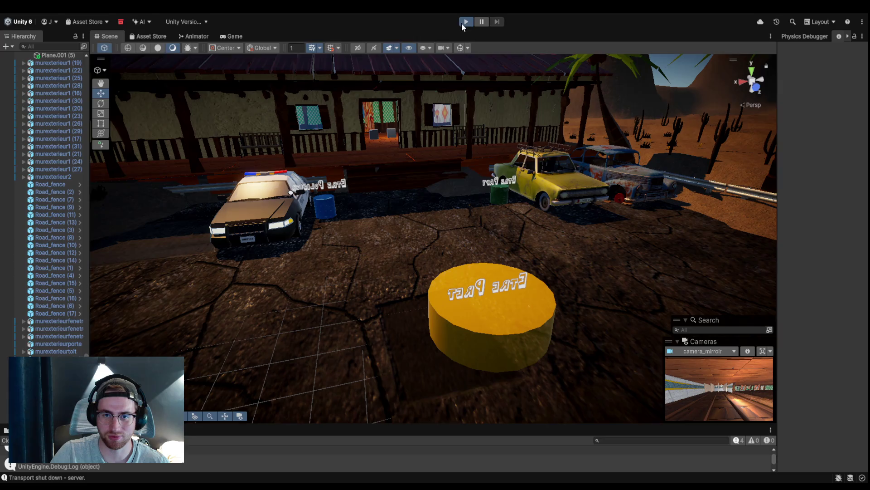
pyautogui.click(462, 23)
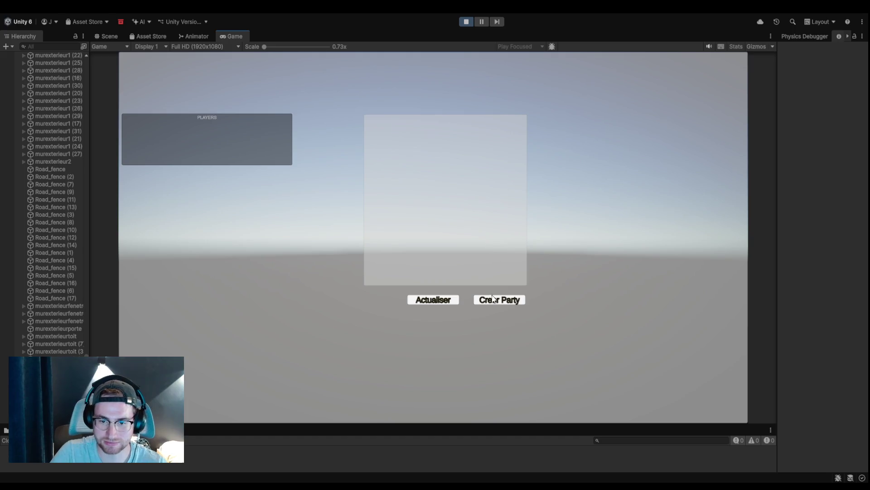
pyautogui.click(491, 302)
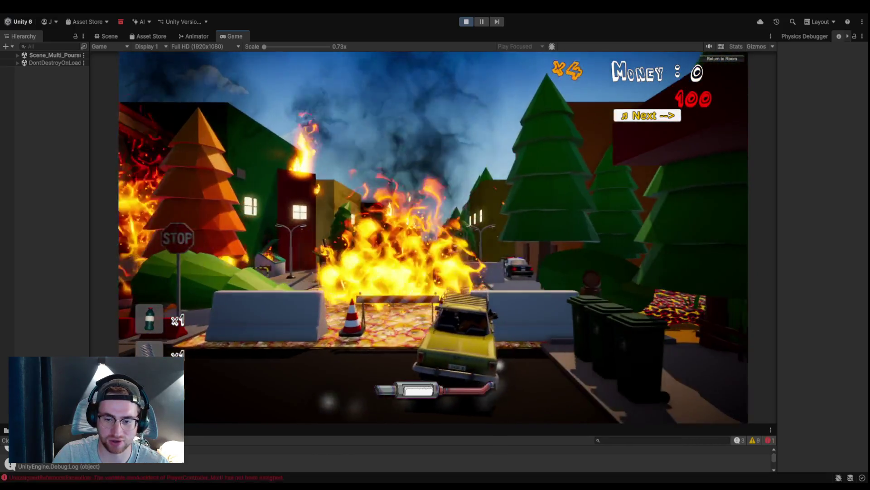
pyautogui.hotkey('ctrl', 'p')
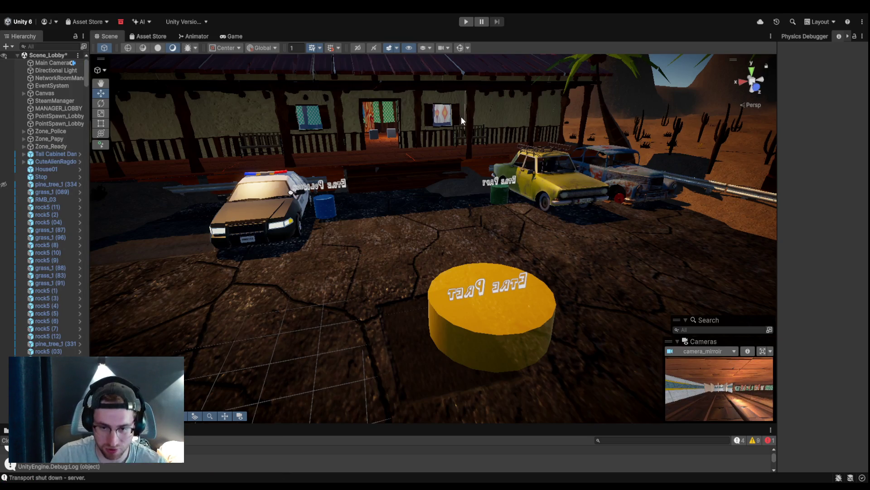
# Step: Restart Play, host via Créer Party, and walk the character out onto the yellow Etre Pret pad
pyautogui.click(466, 21)
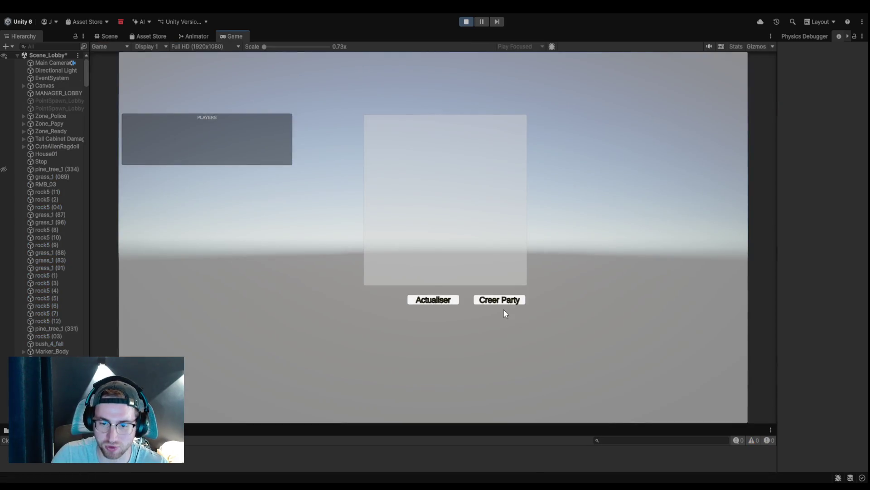
pyautogui.click(500, 303)
pyautogui.press('w')
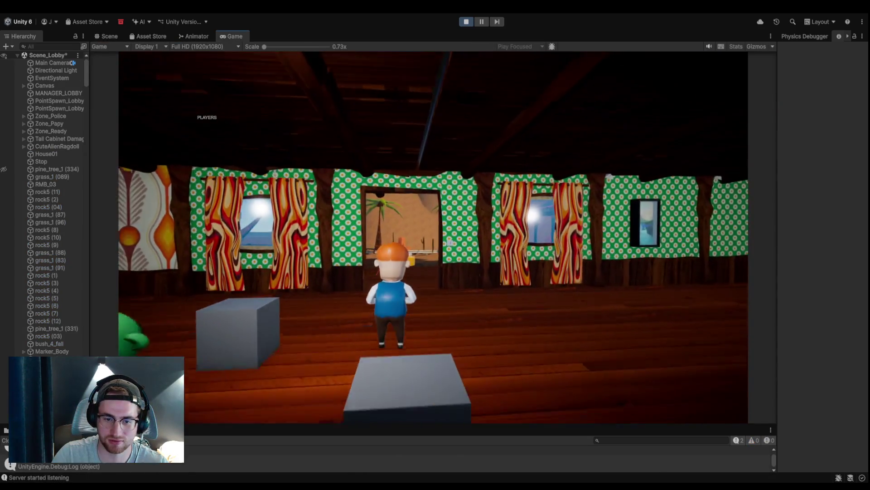
pyautogui.press('w')
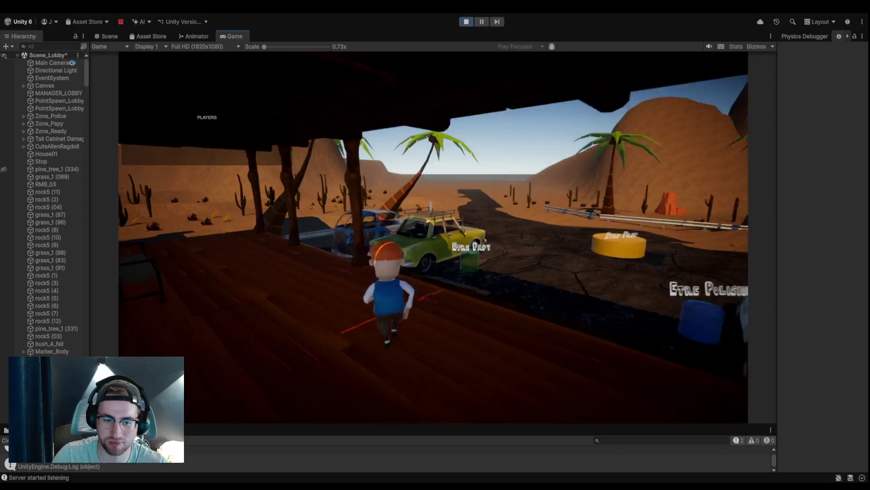
pyautogui.press('w')
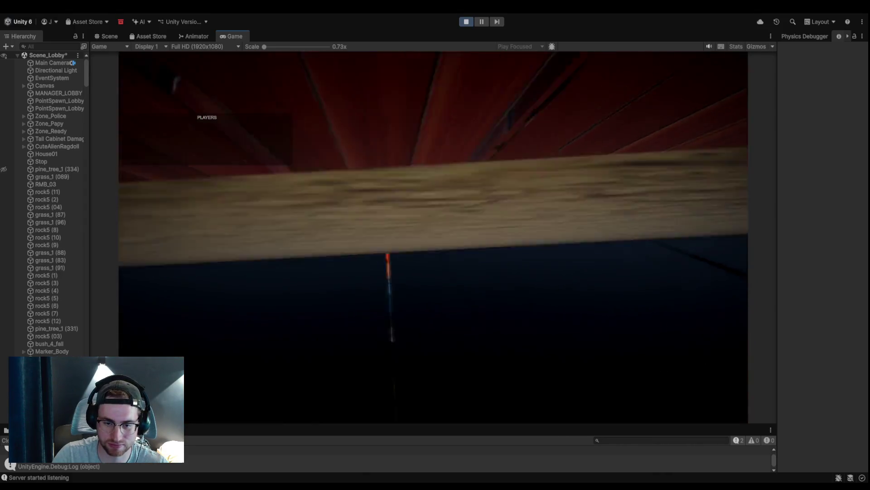
pyautogui.press('w')
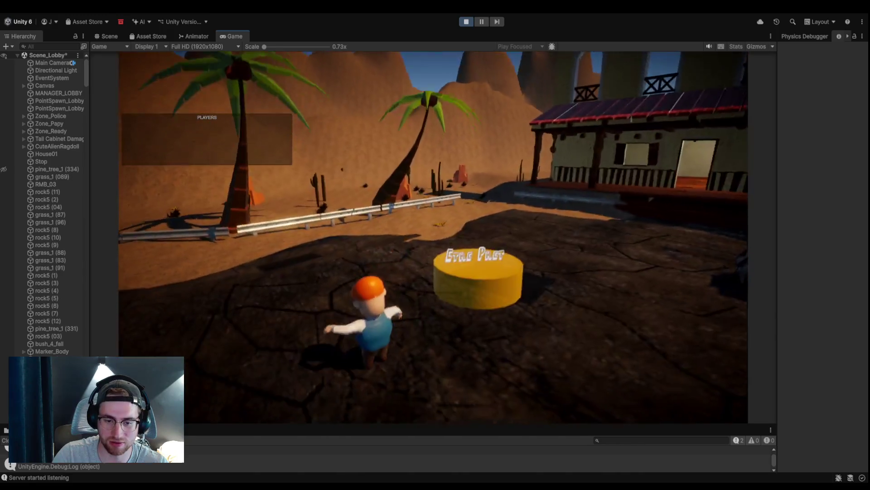
pyautogui.press('s')
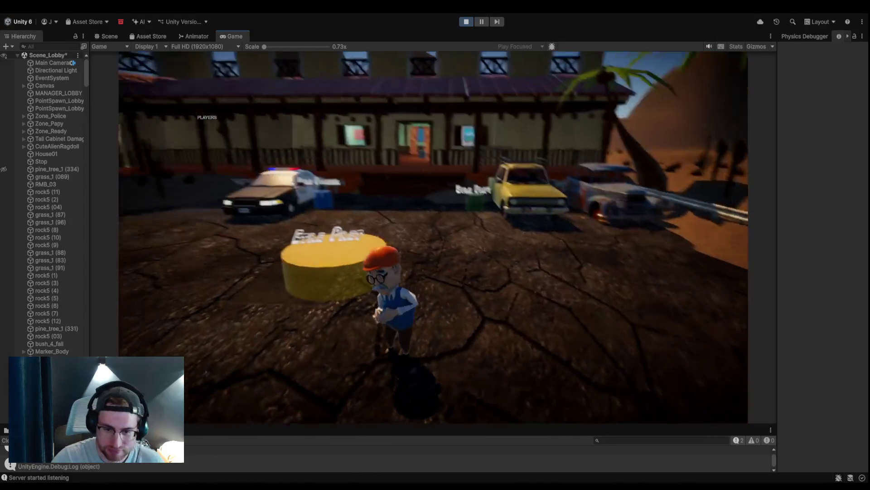
# Step: Run the character up to the wooden porch, along it, and to the house doorway
pyautogui.press('w')
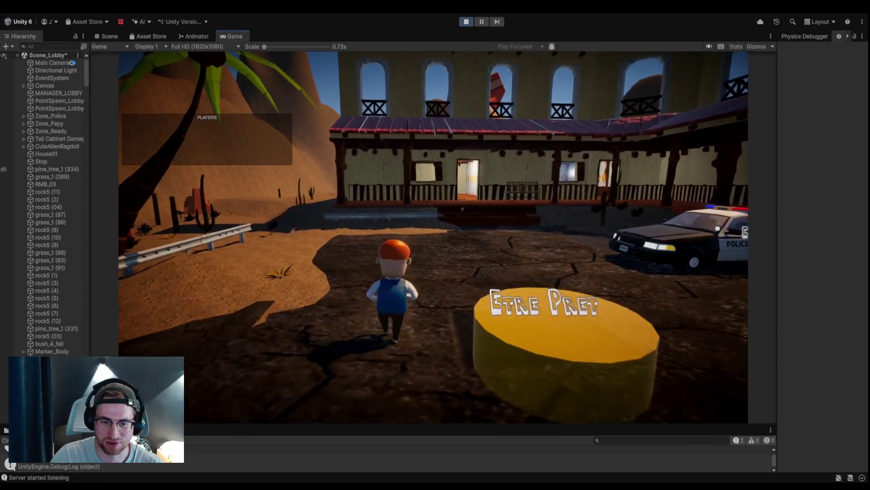
pyautogui.press('w')
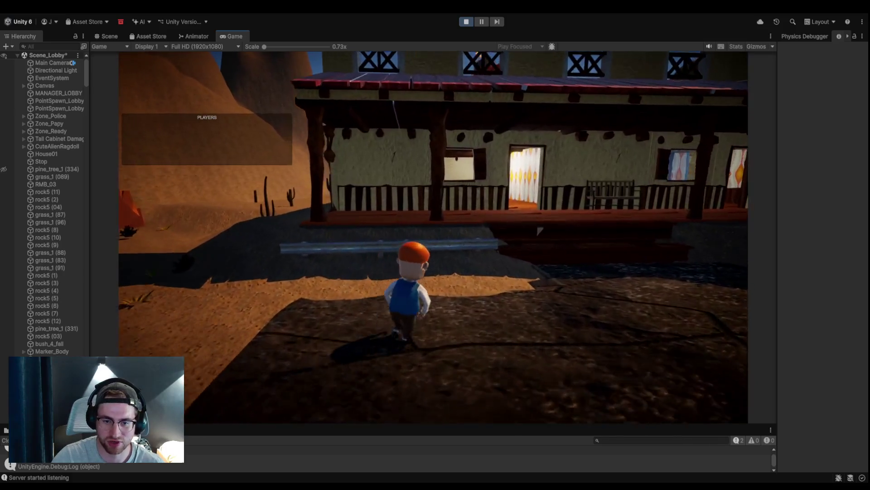
pyautogui.press('w')
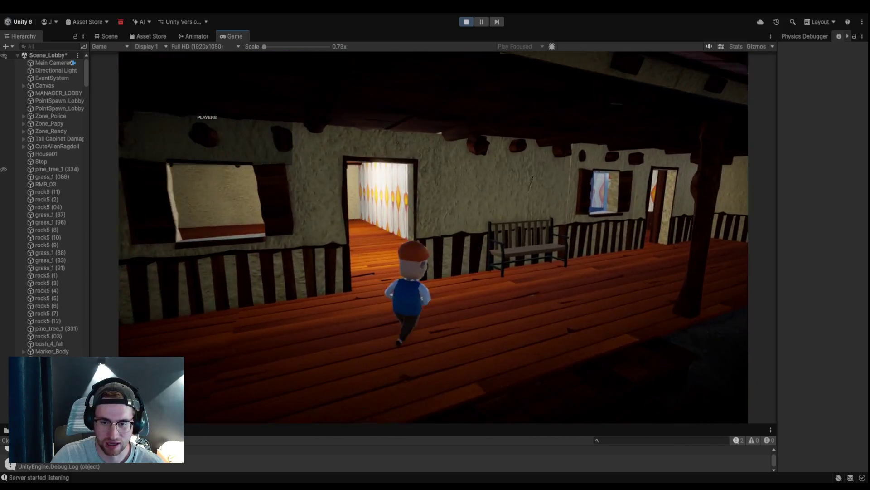
pyautogui.press('w')
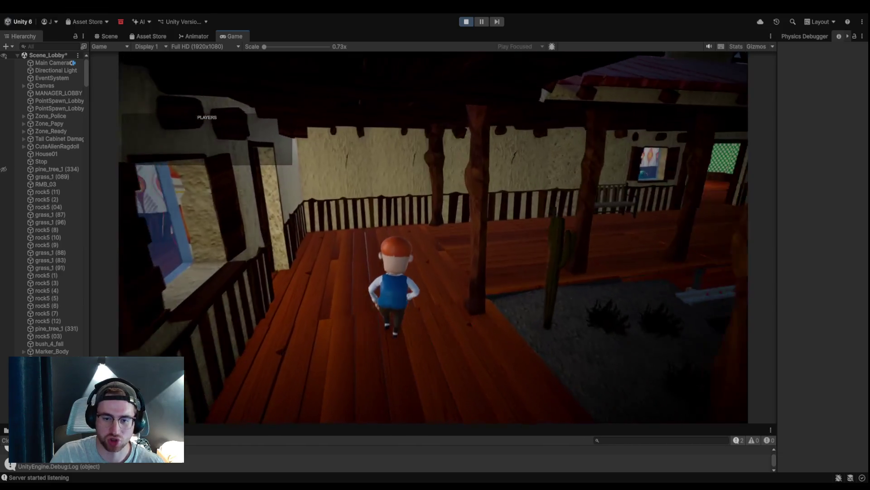
pyautogui.press('w')
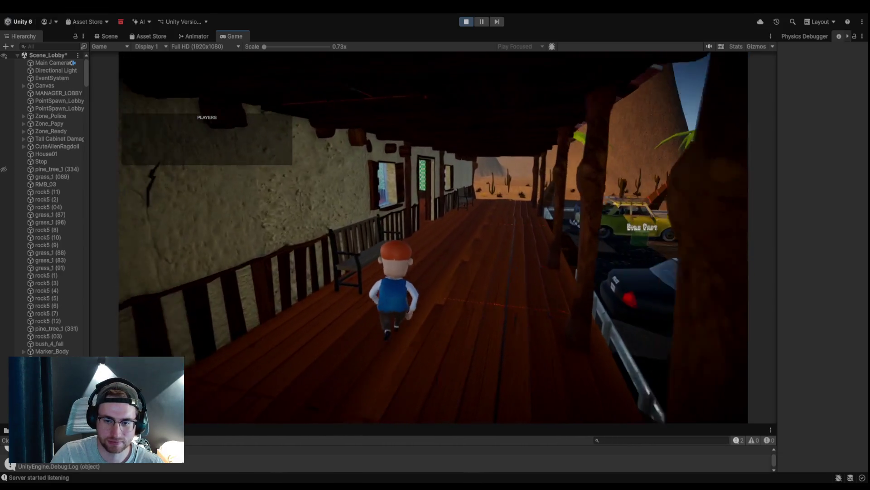
pyautogui.press('w')
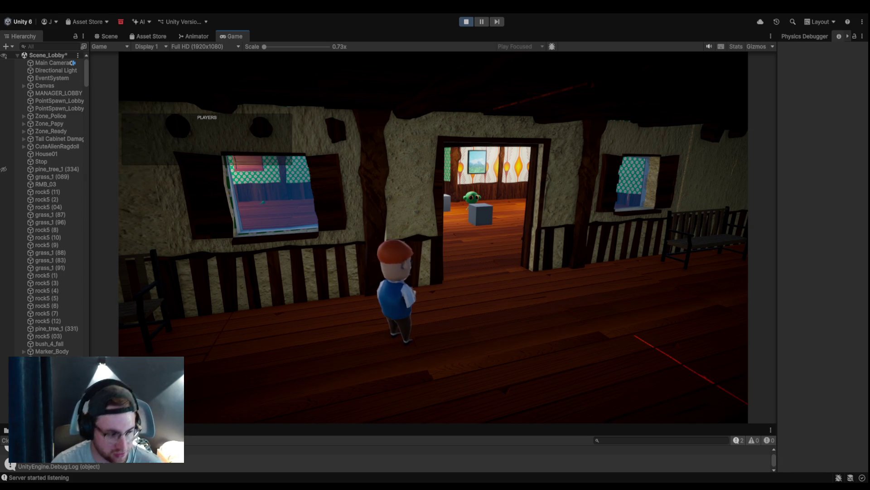
# Step: Run through the lit room, bathroom and green-walled room into the narrow hallway
pyautogui.press('w')
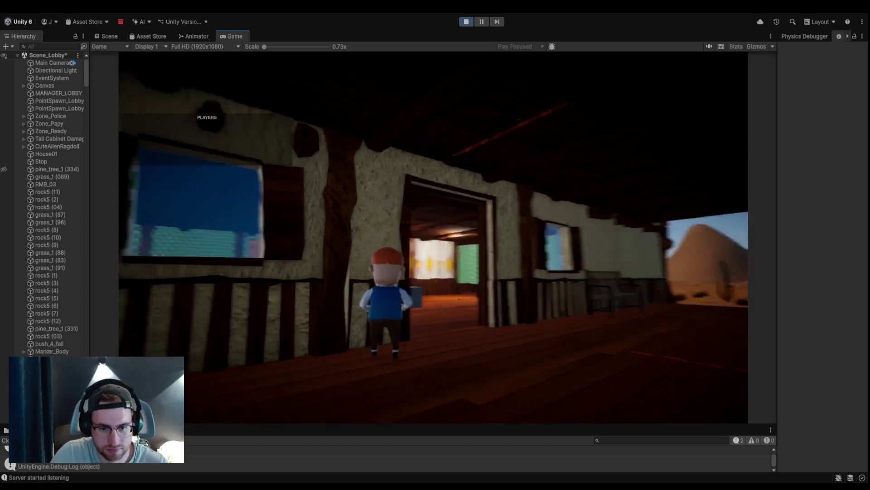
pyautogui.press('w')
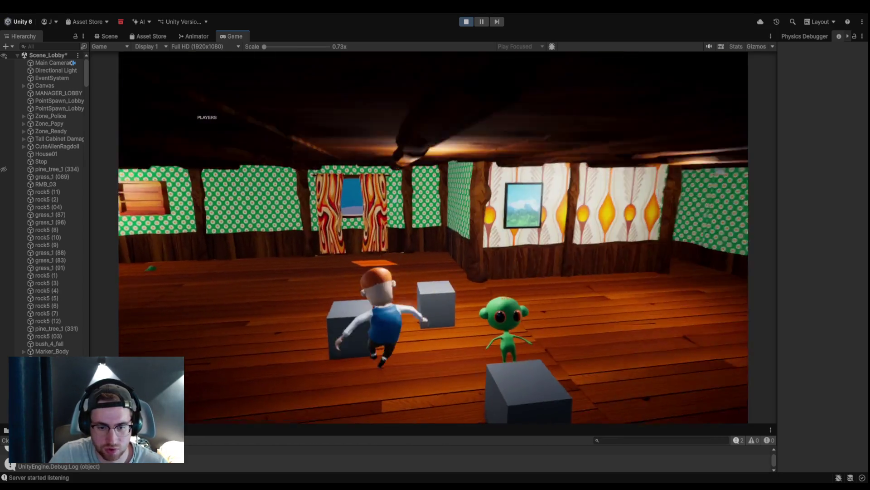
pyautogui.press('w')
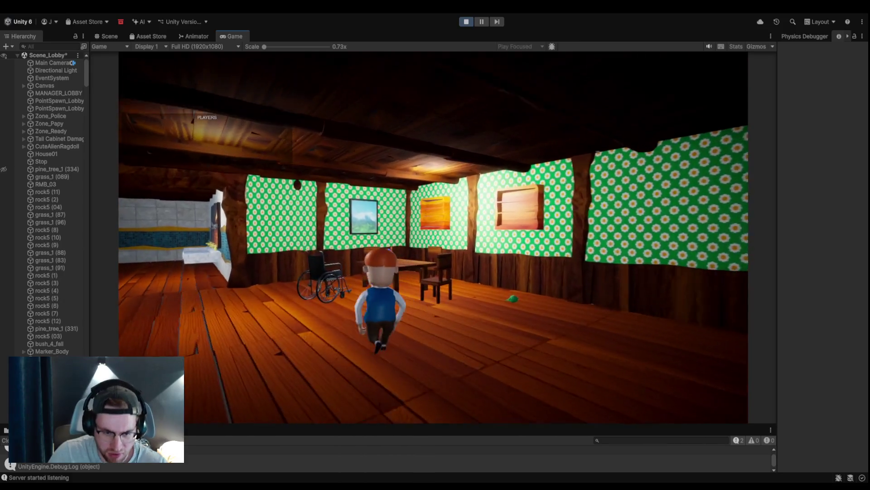
pyautogui.press('w')
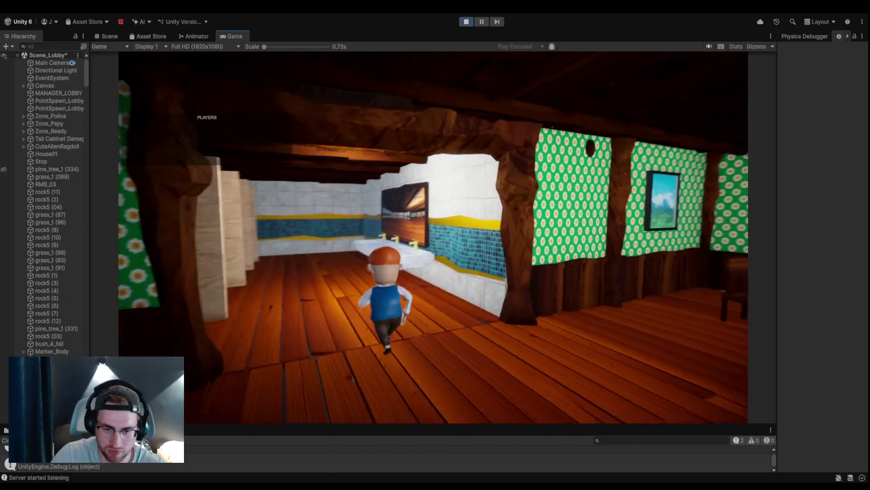
pyautogui.press('w')
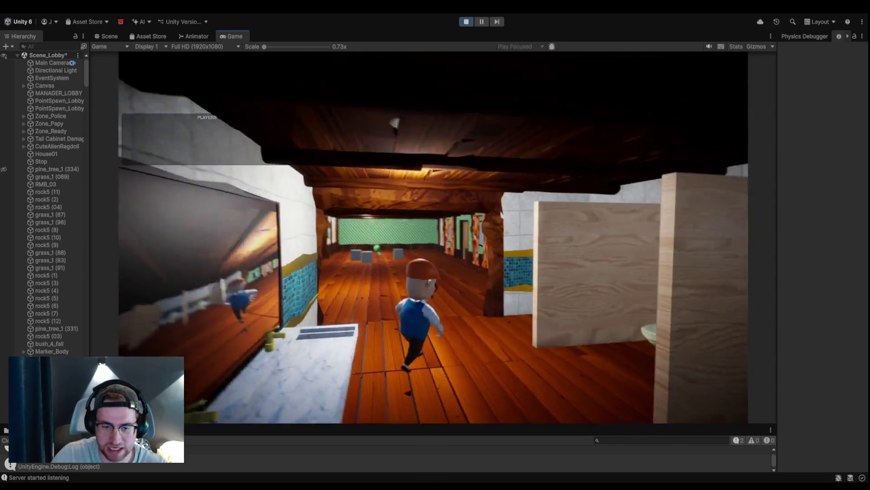
pyautogui.press('w')
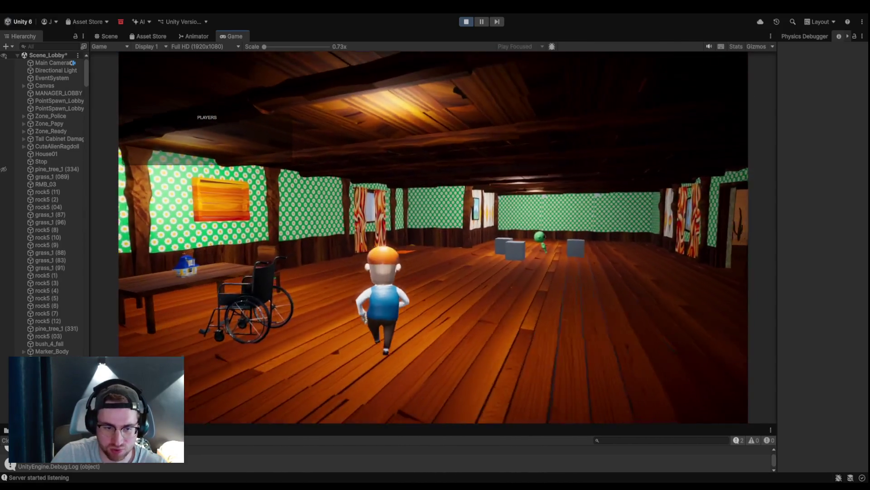
pyautogui.press('w')
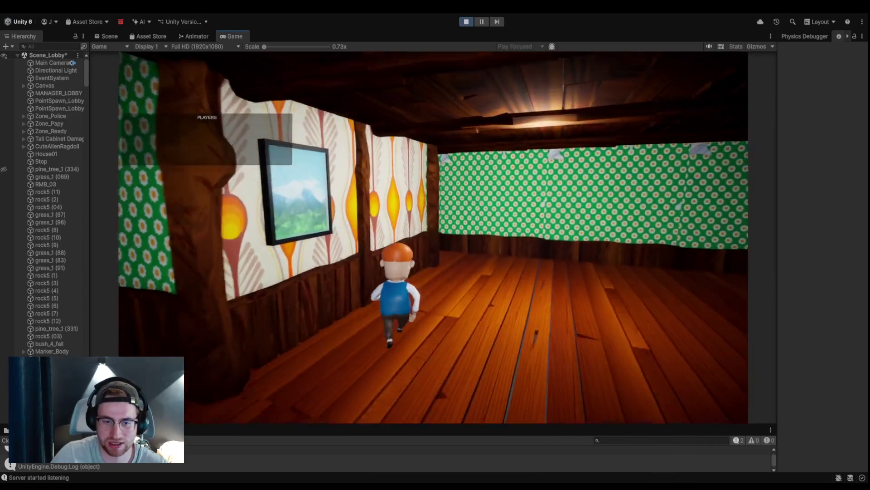
pyautogui.press('w')
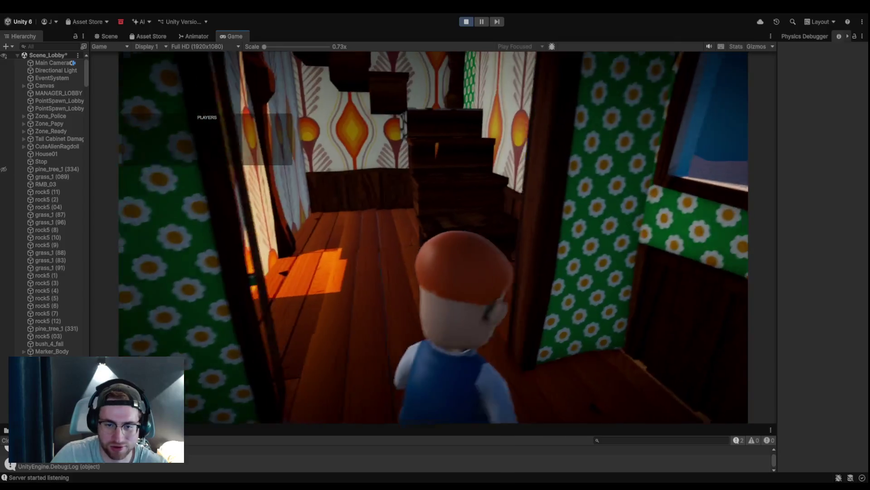
# Step: Climb onto the orange roof, cross it toward the burning rocket, then exit via the porch
pyautogui.press('w')
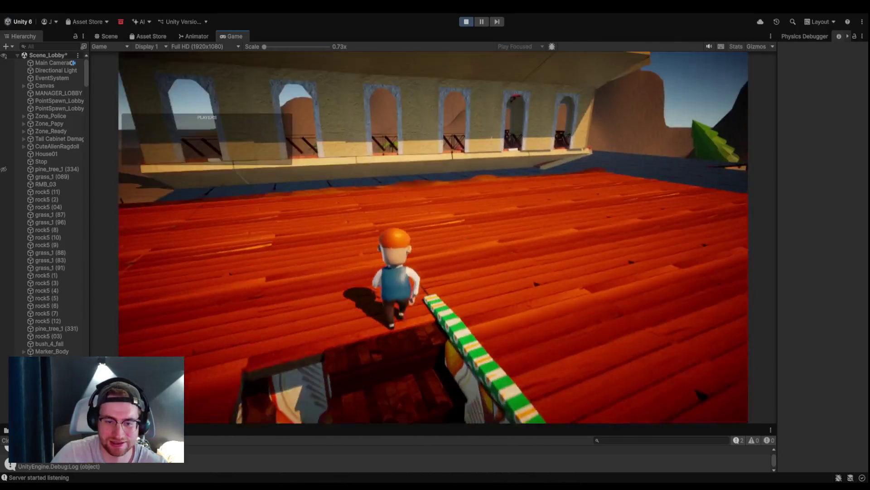
pyautogui.press('w')
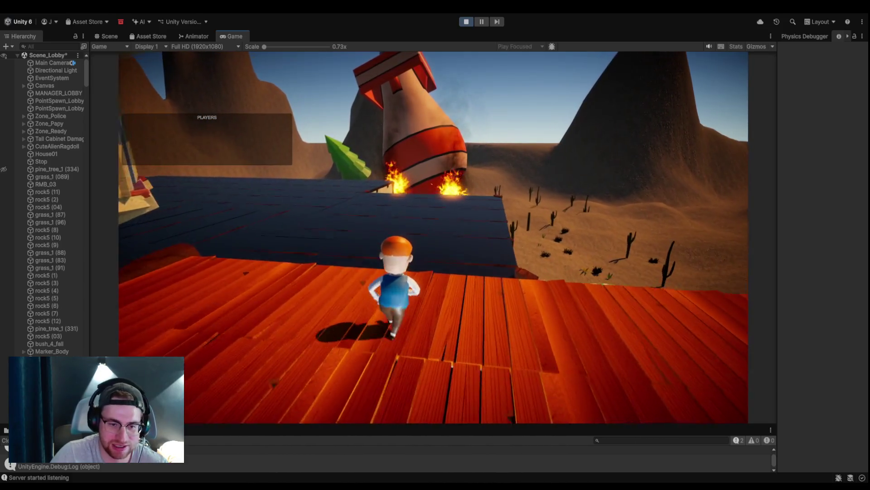
pyautogui.press('w')
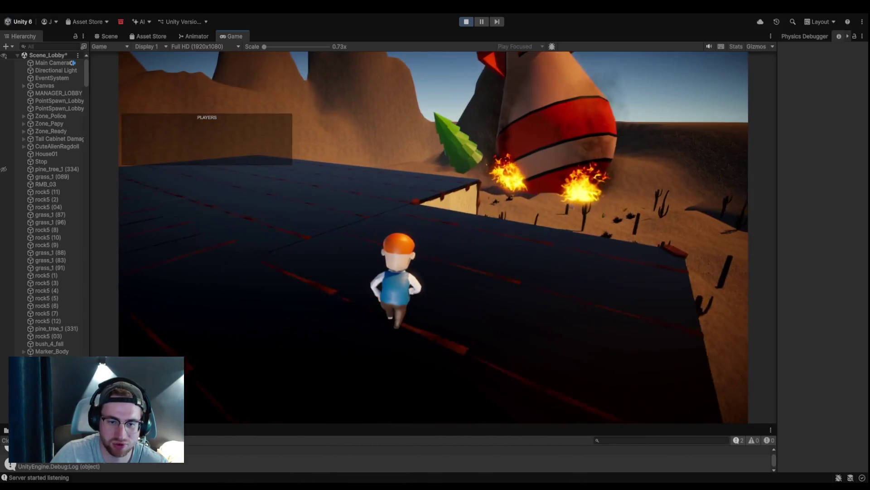
pyautogui.press('w')
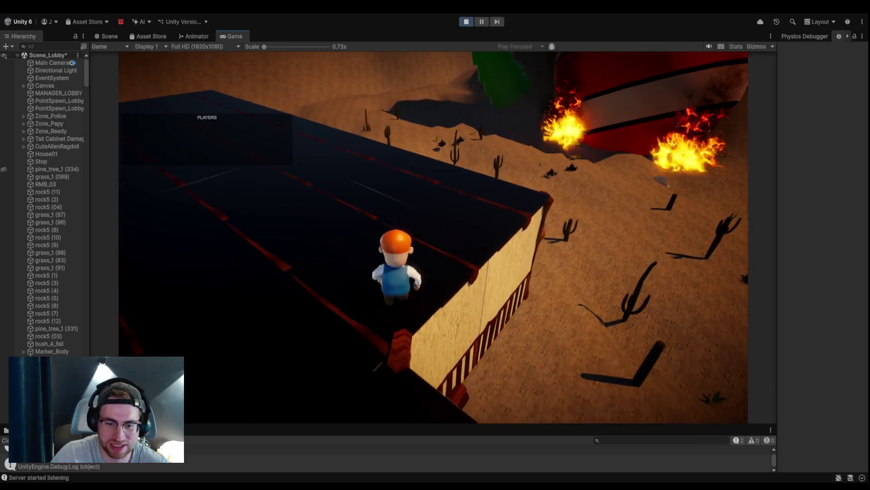
pyautogui.press('w')
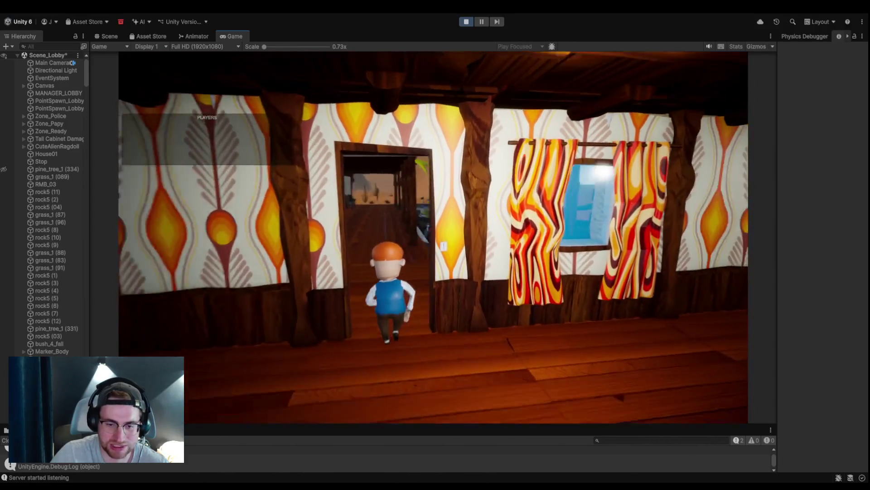
pyautogui.press('w')
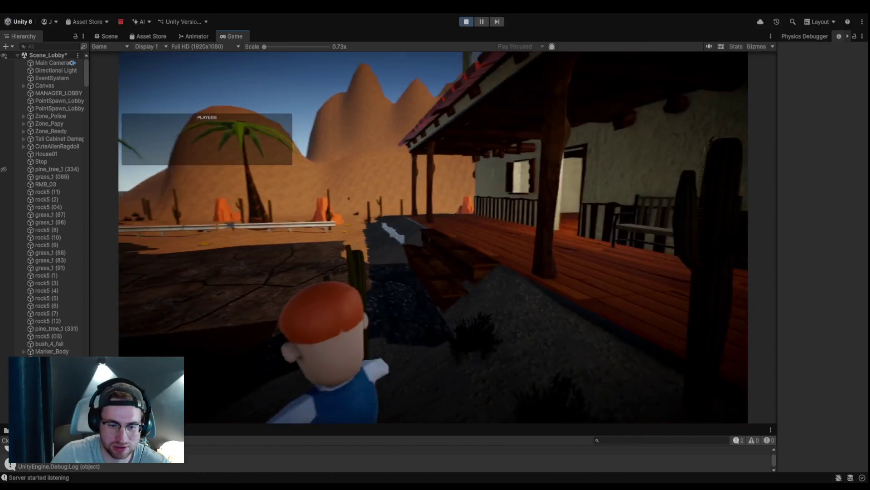
# Step: Jump the character over the desert fence and onto the blue truck
pyautogui.press('w')
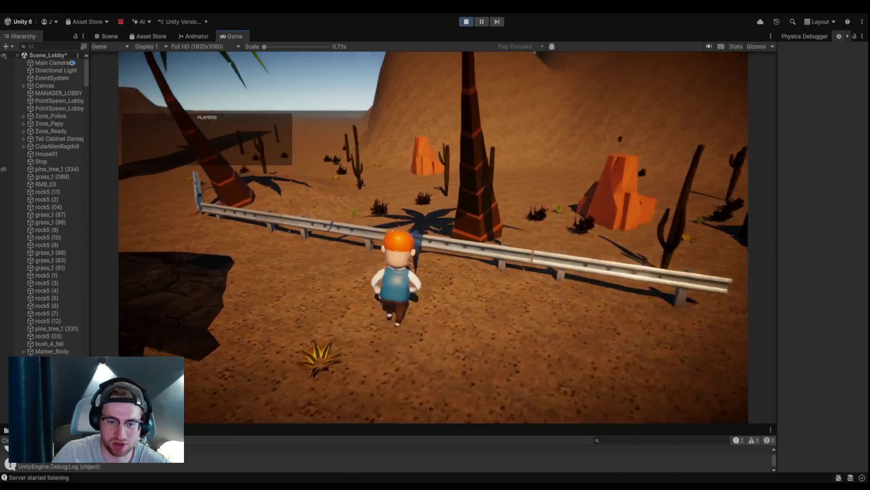
pyautogui.press('space')
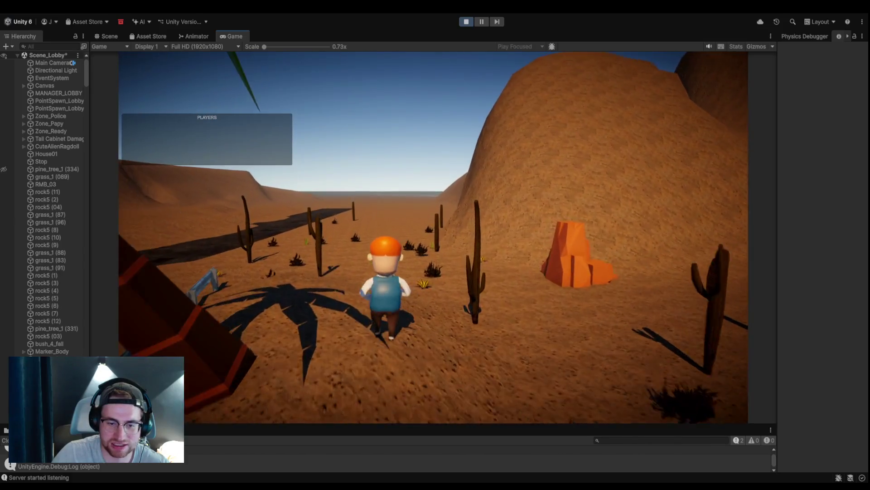
pyautogui.press('space')
pyautogui.press('w')
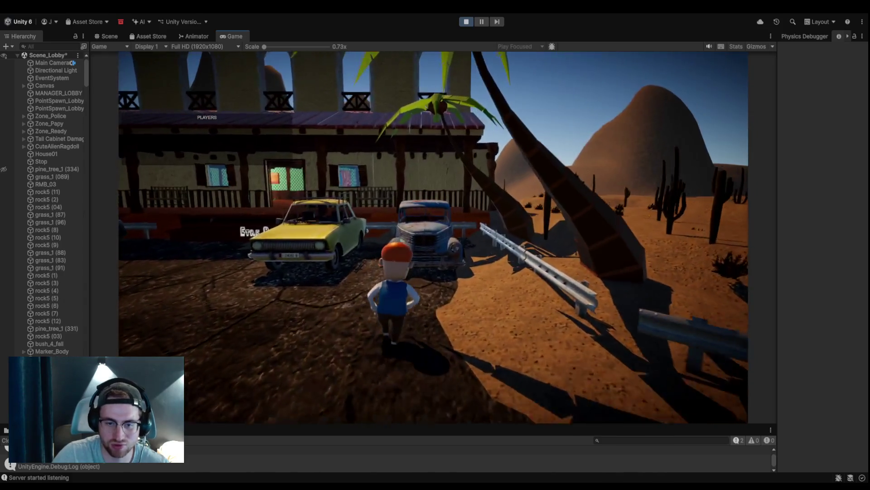
pyautogui.press('space')
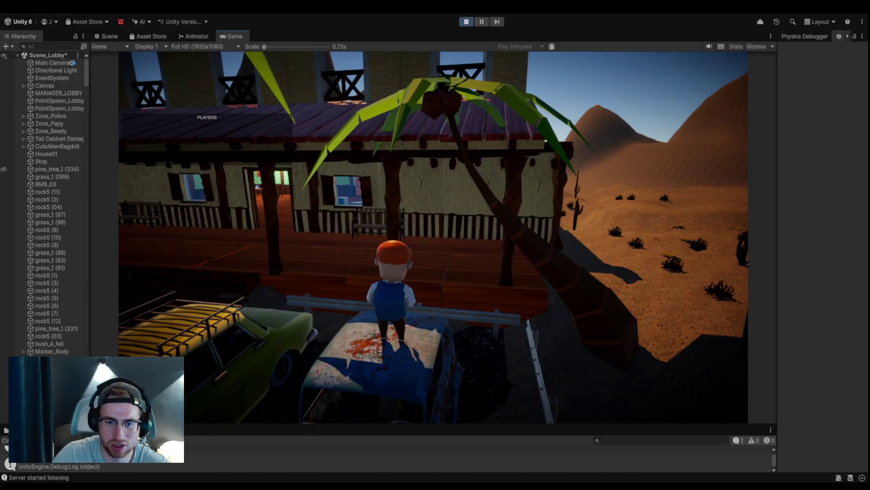
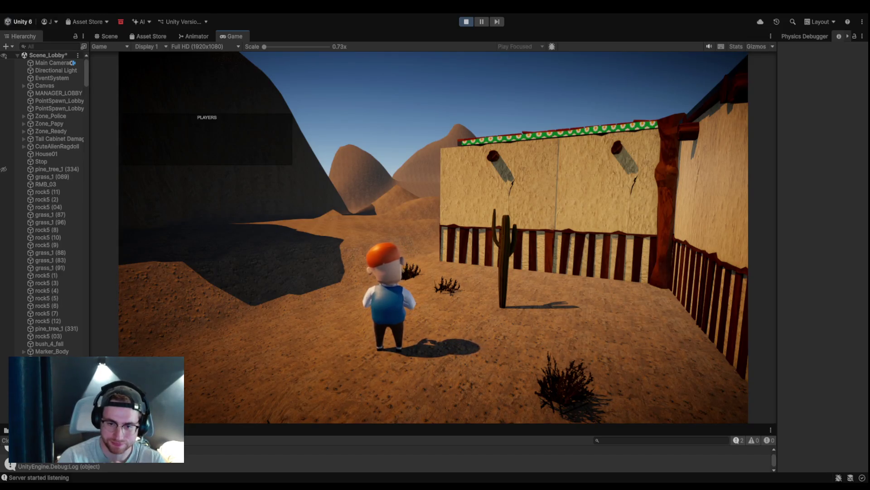
# Step: Run the character along the lobby wall, past the red door, stop sign and green house, to the police car
pyautogui.press('w')
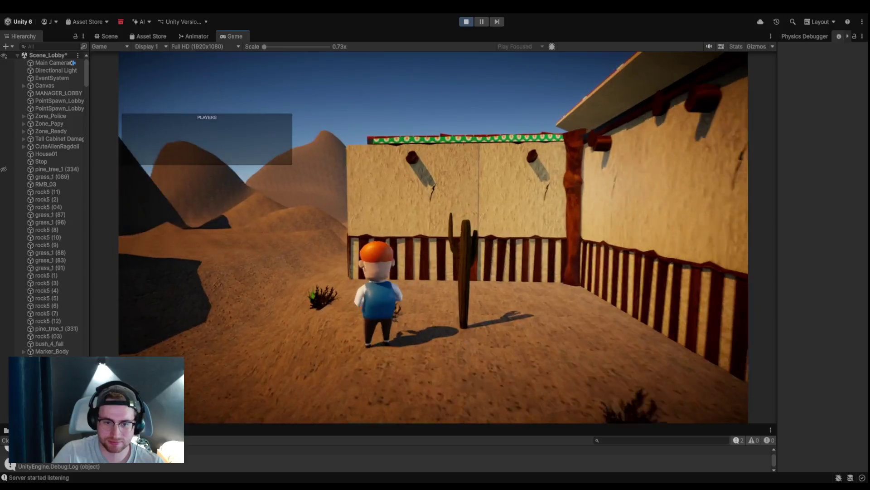
pyautogui.press('w')
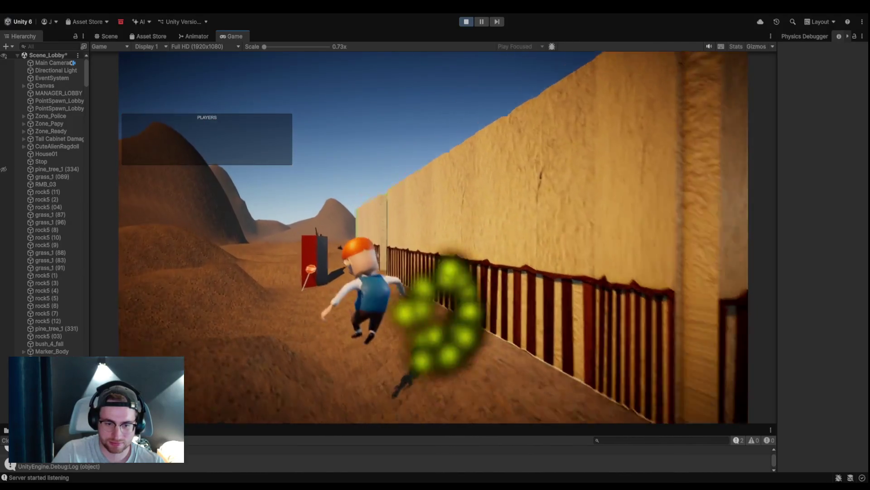
pyautogui.press('w')
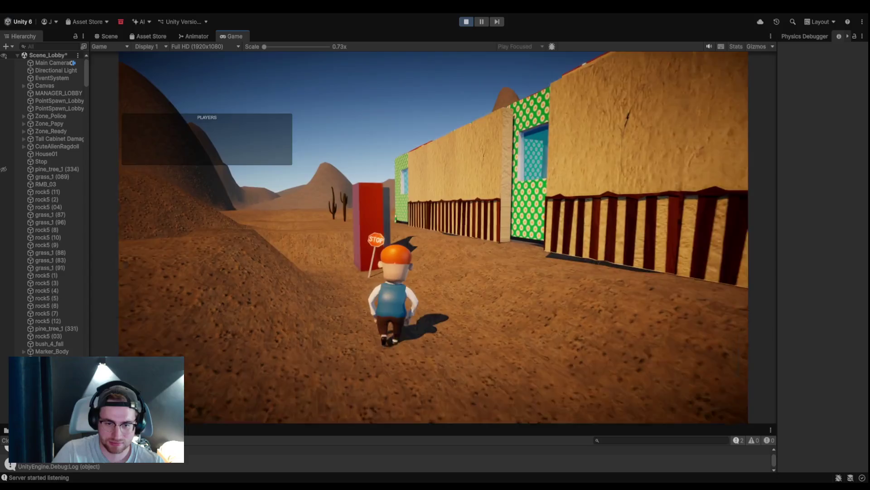
pyautogui.press('w')
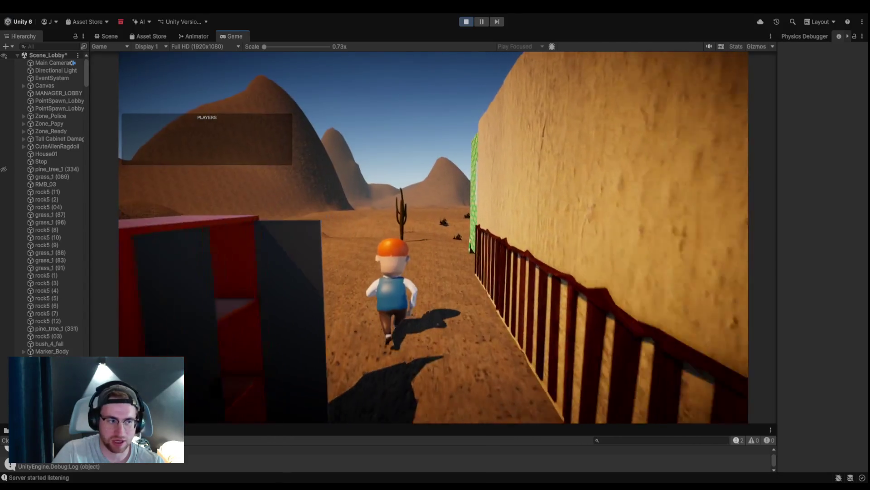
pyautogui.press('w')
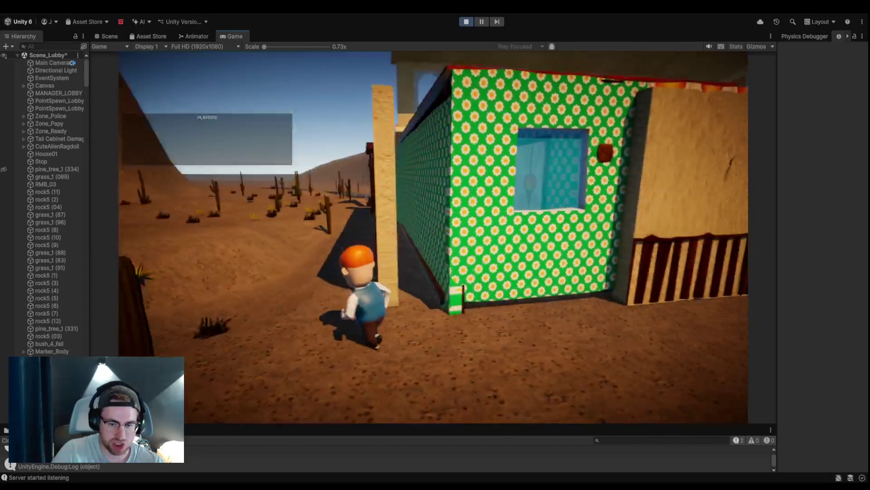
pyautogui.press('w')
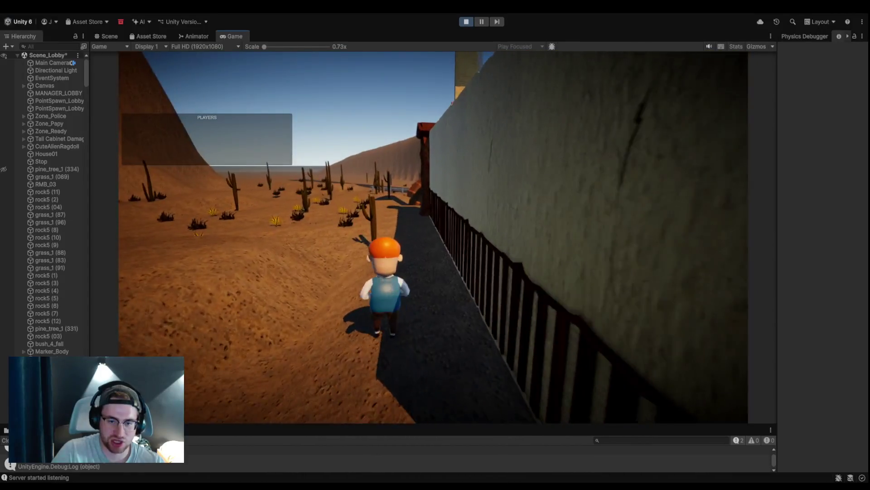
pyautogui.press('w')
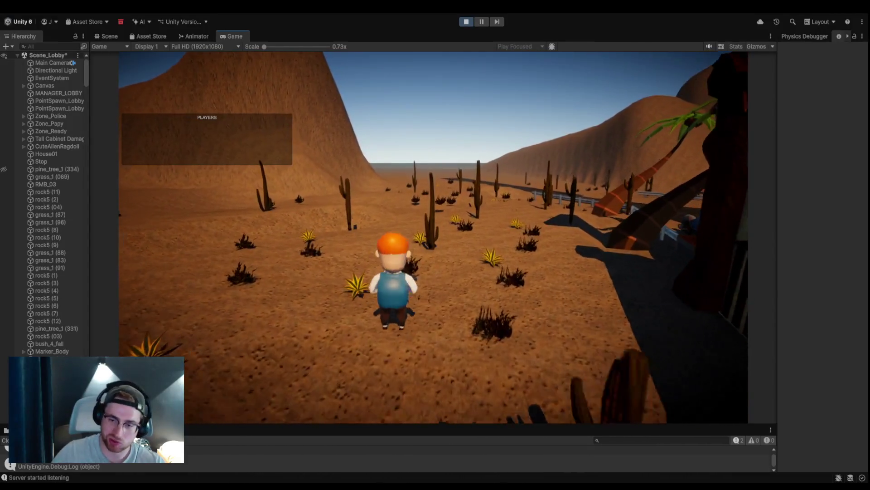
pyautogui.press('w')
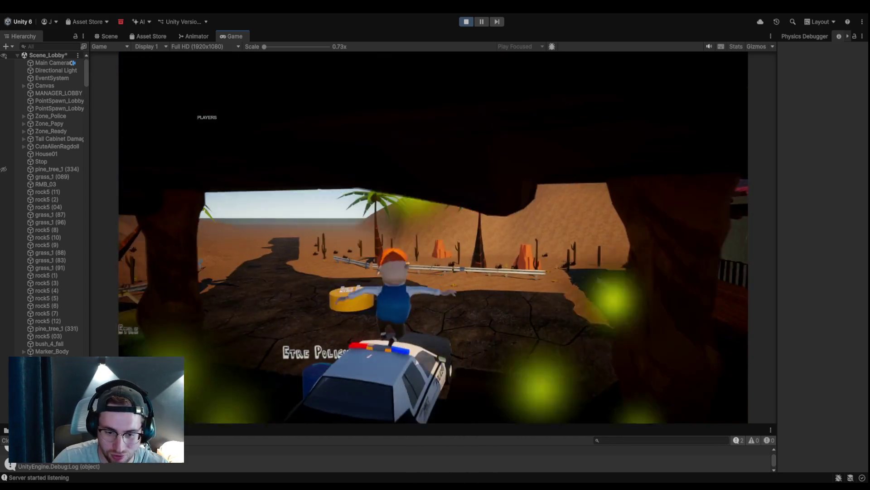
# Step: Run from the police car, jump the guard rail, and reach the palm trees in the desert
pyautogui.press('w')
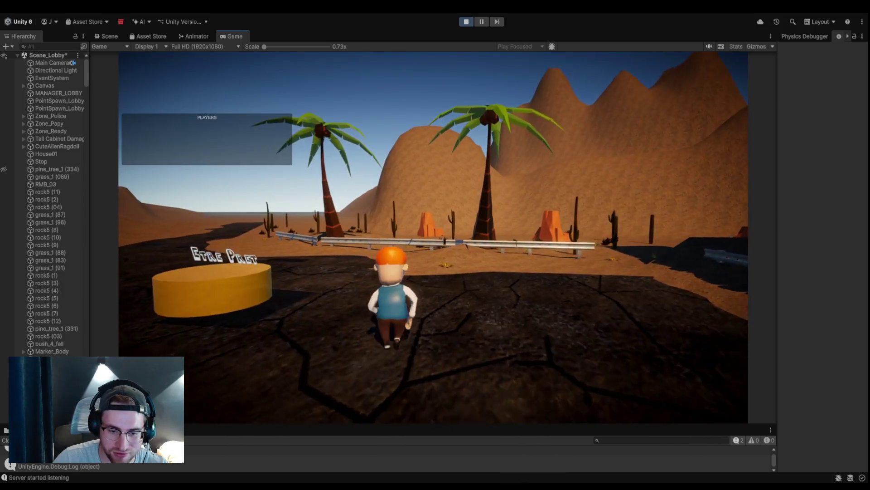
pyautogui.press('w')
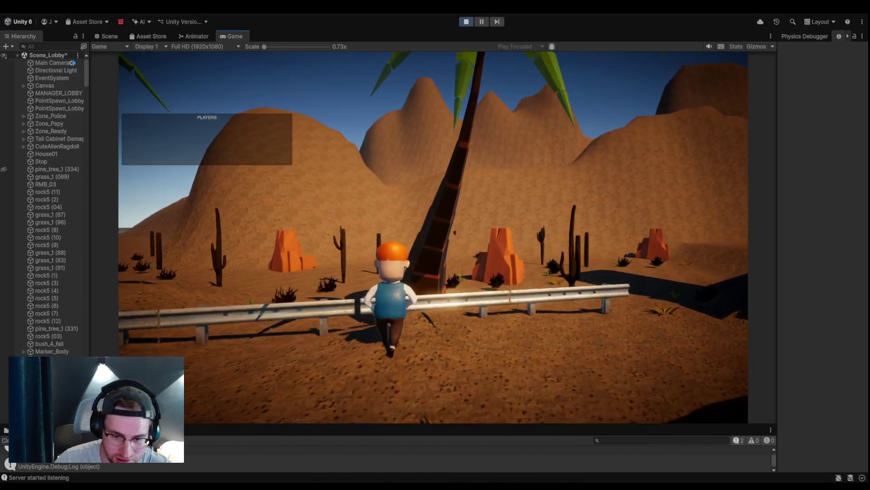
pyautogui.press('space')
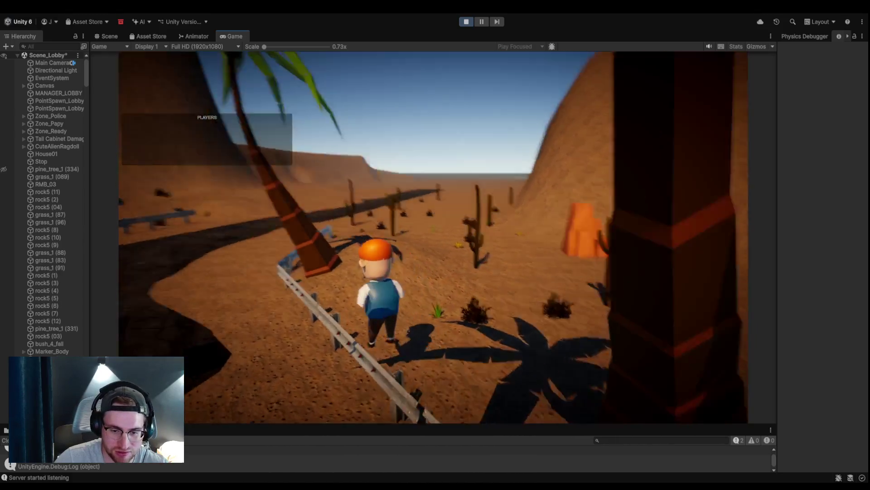
pyautogui.press('w')
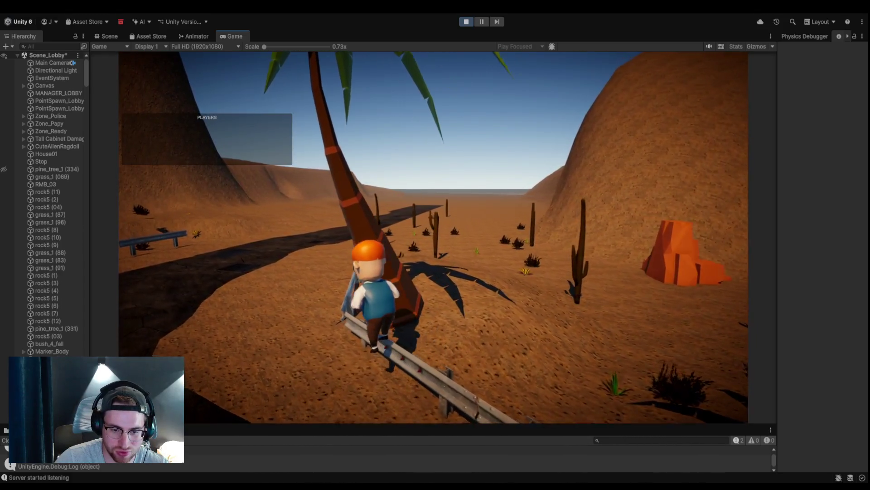
pyautogui.press('w')
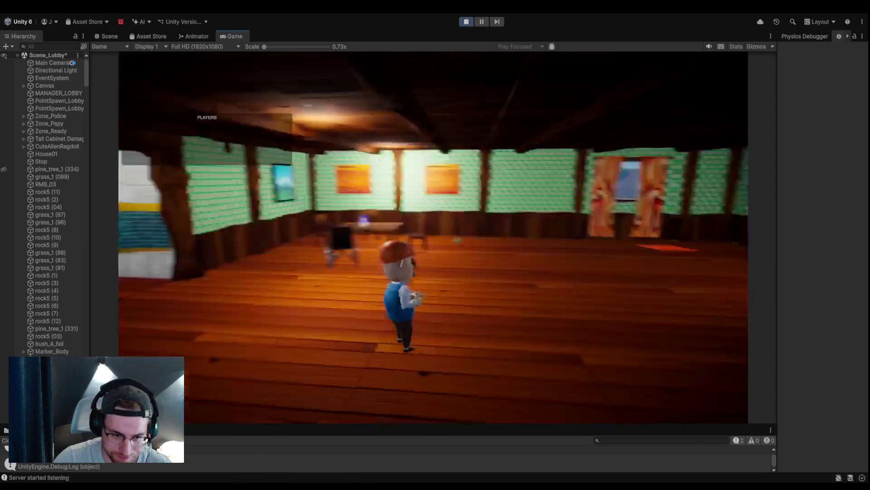
# Step: Walk the character through the bathroom past the stalls and sinks into the hallway
pyautogui.press('w')
pyautogui.press('w')
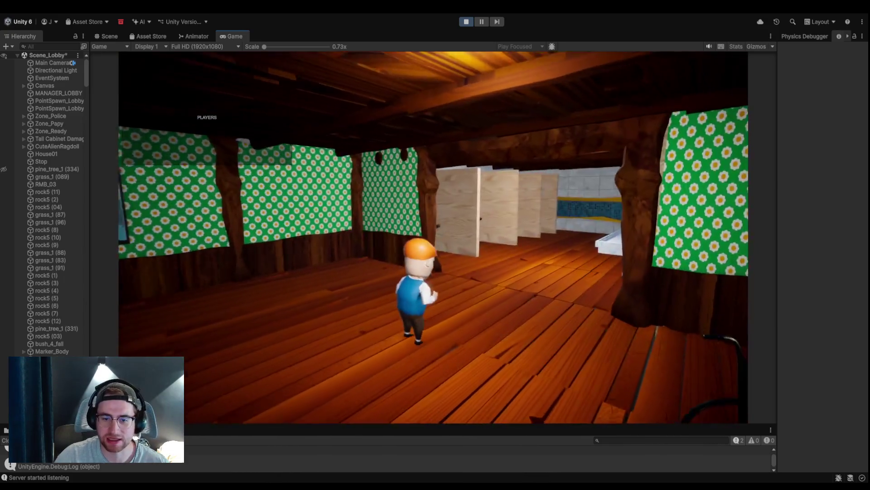
pyautogui.press('w')
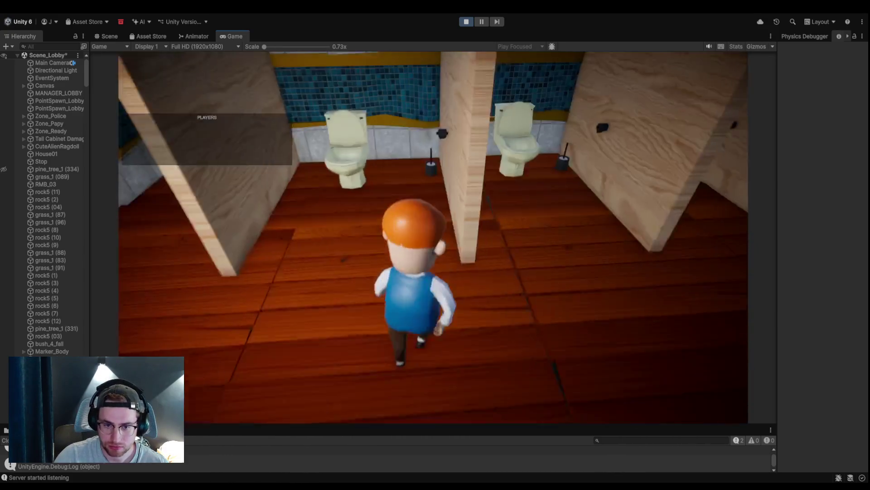
pyautogui.press('w')
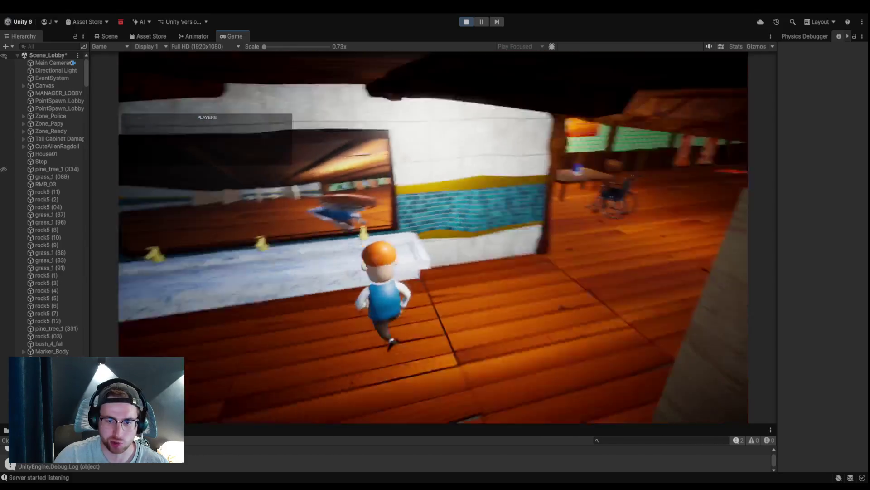
pyautogui.press('w')
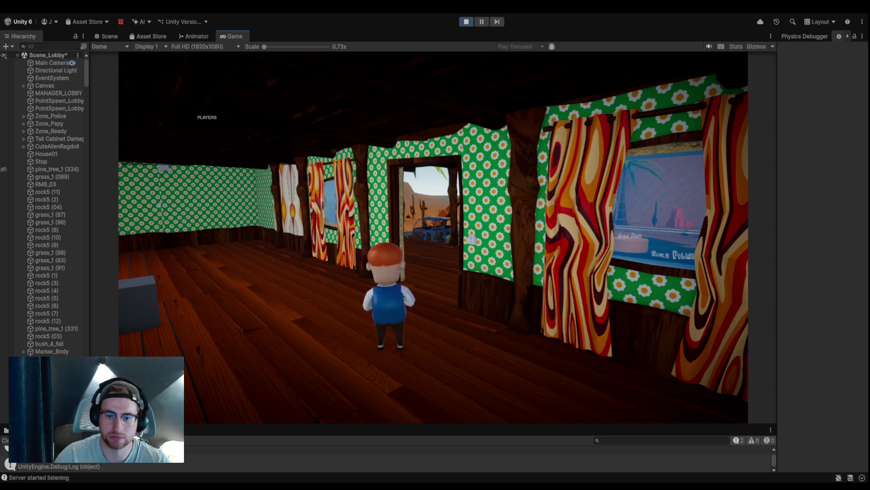
# Step: Exit via the porch across the car roof, drop down and head toward the courtyard building
pyautogui.press('w')
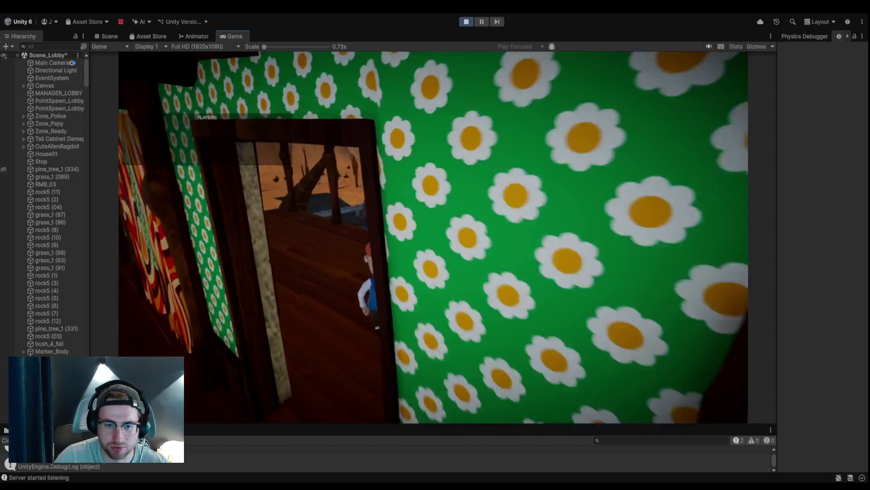
pyautogui.press('w')
pyautogui.press('space')
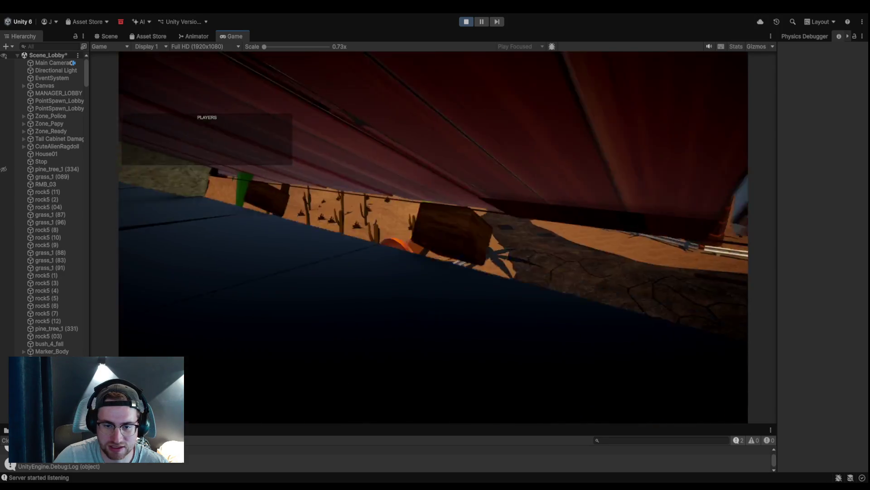
pyautogui.press('w')
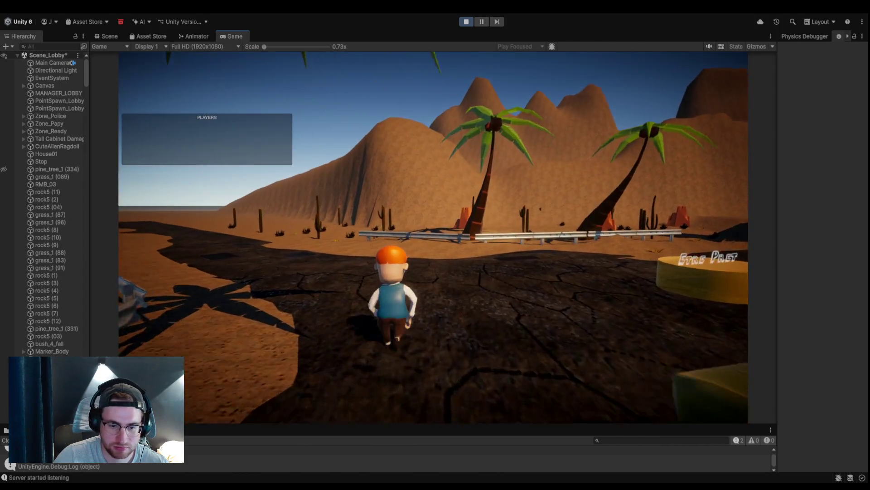
pyautogui.press('a')
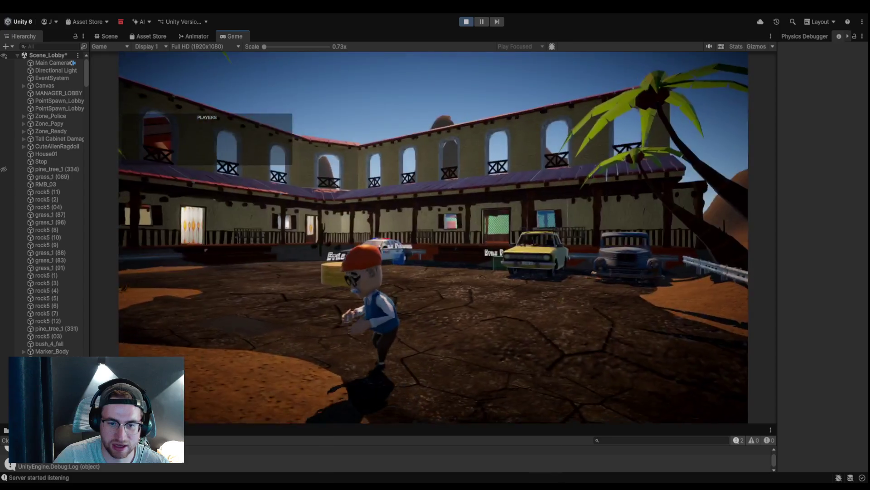
# Step: Cross the courtyard, looking between the desert hills, parked cars and the building with the police car
pyautogui.press('a')
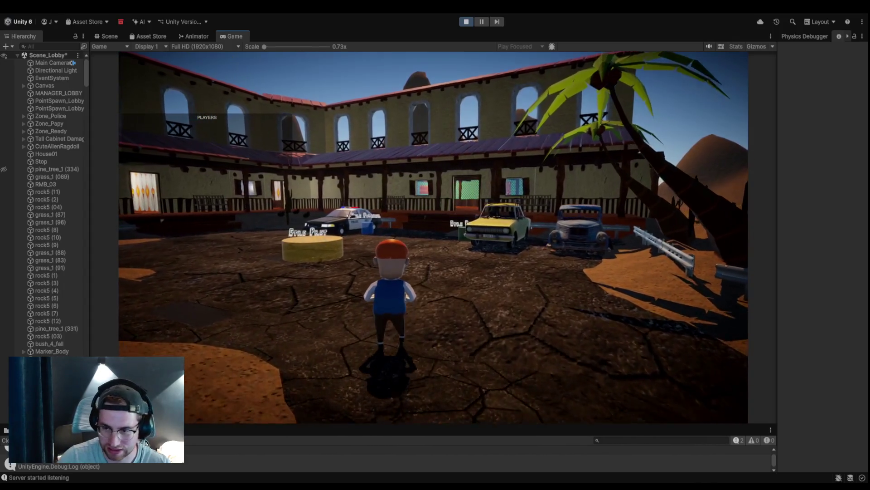
pyautogui.press('d')
pyautogui.press('a')
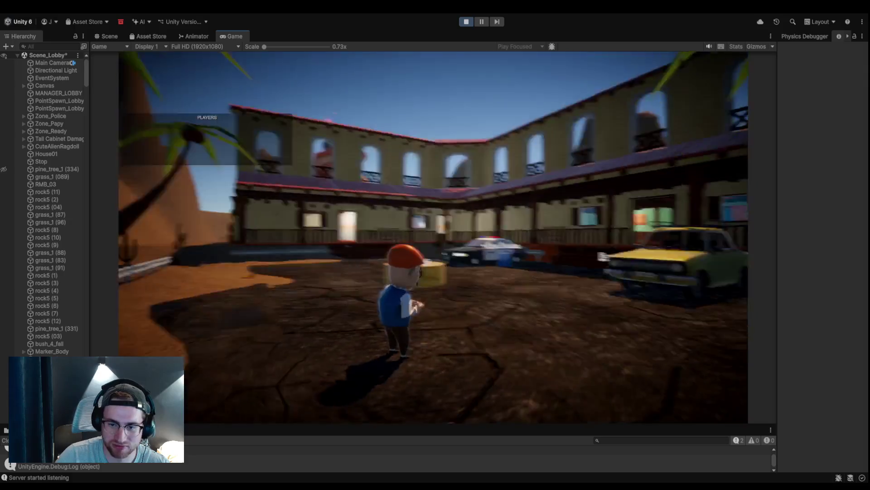
pyautogui.press('a')
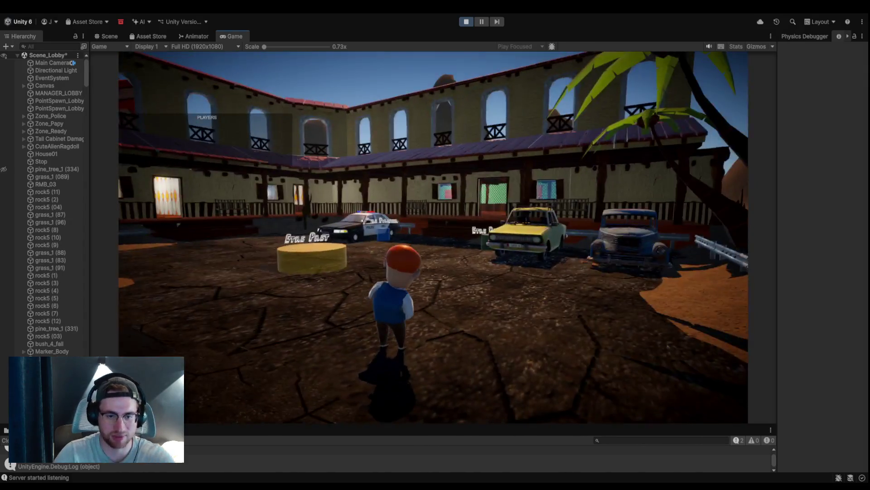
pyautogui.press('a')
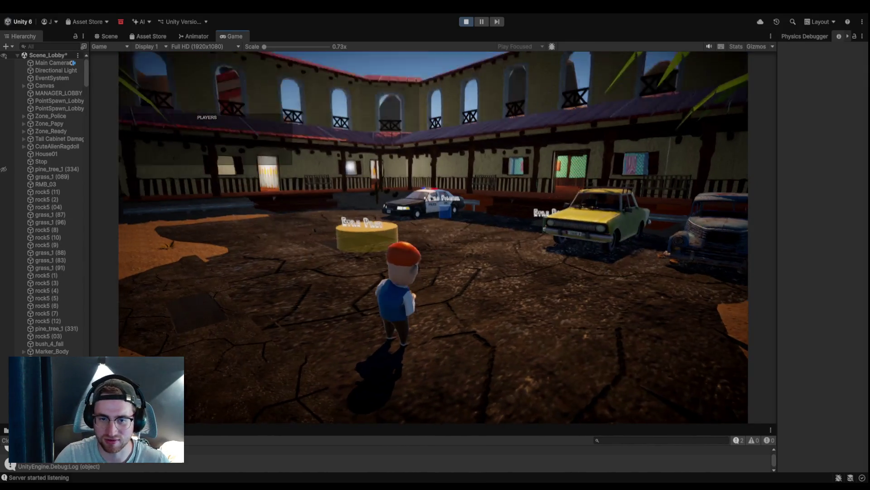
pyautogui.press('d')
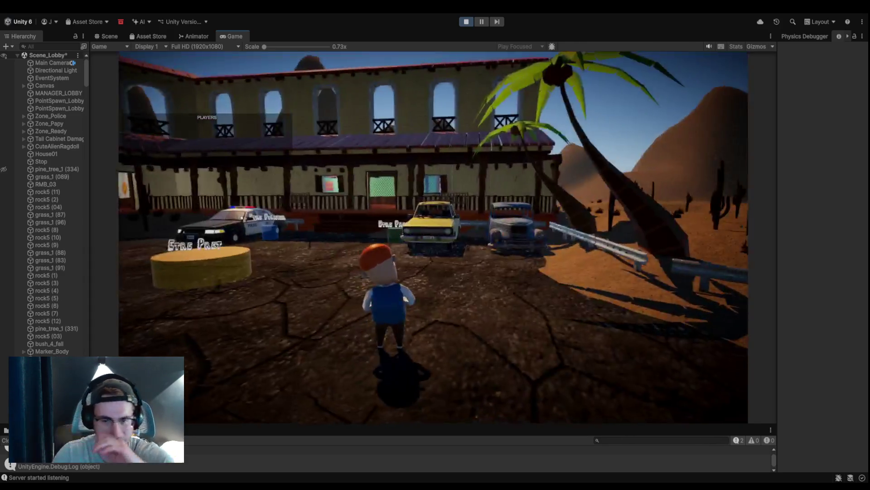
pyautogui.press('a')
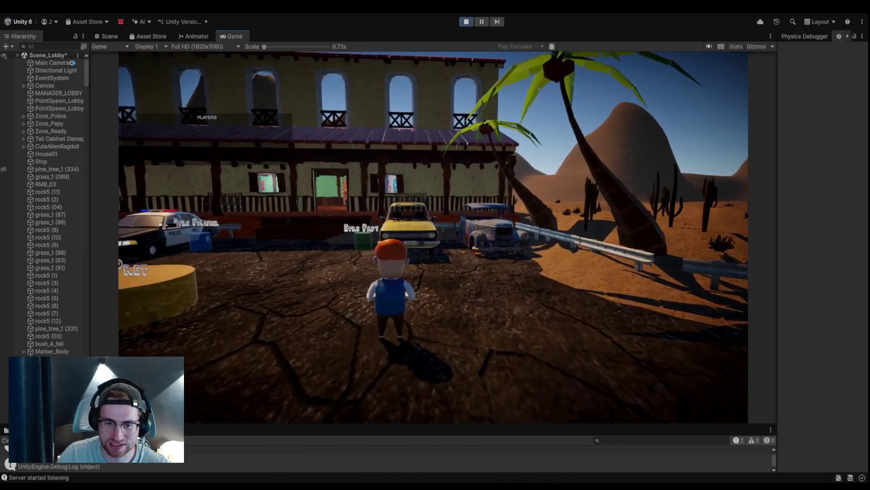
# Step: Walk onto the porch, into the room to the windowed wall, and back out
pyautogui.press('w')
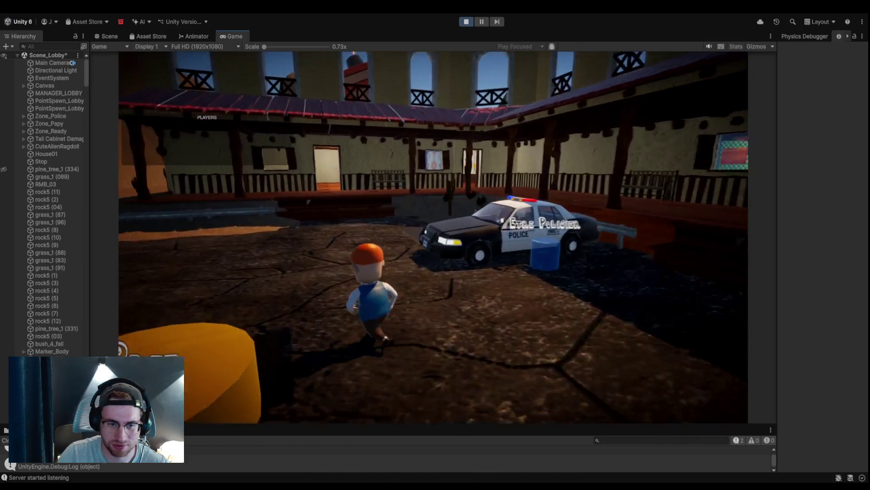
pyautogui.press('w')
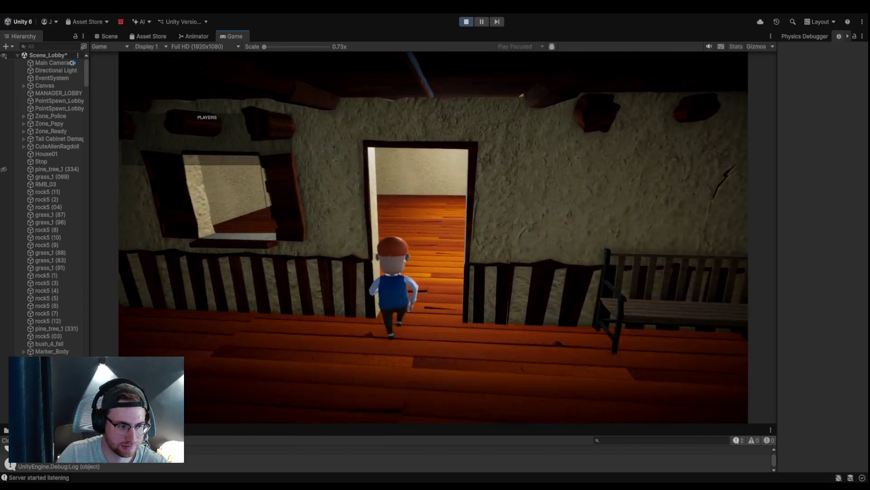
pyautogui.press('w')
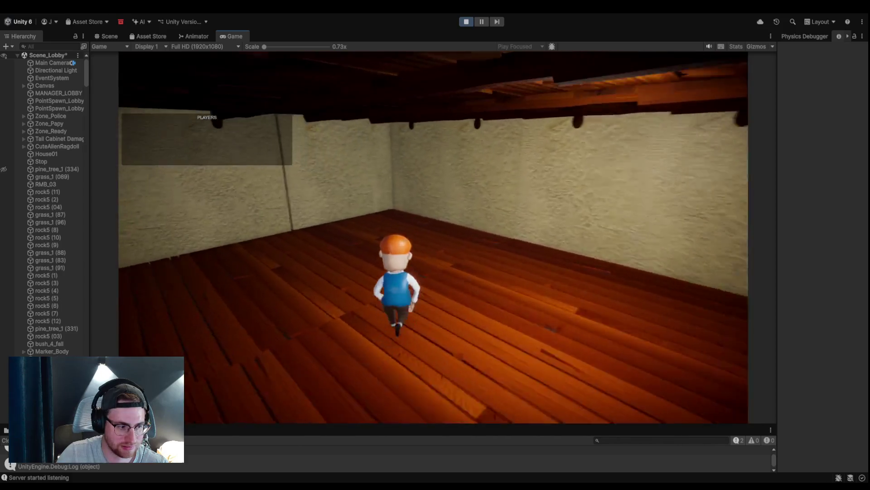
pyautogui.press('w')
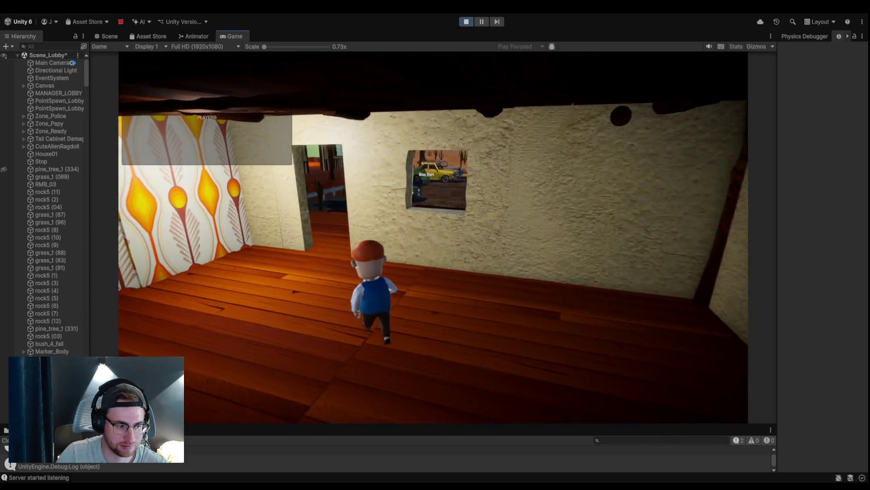
pyautogui.press('w')
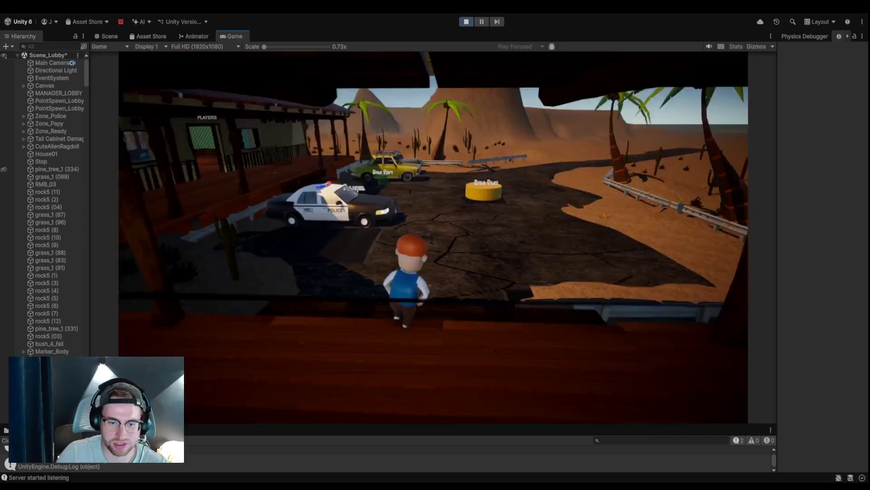
# Step: Hop onto the police car's roof, then return through the doorway into the house
pyautogui.press('w')
pyautogui.press('space')
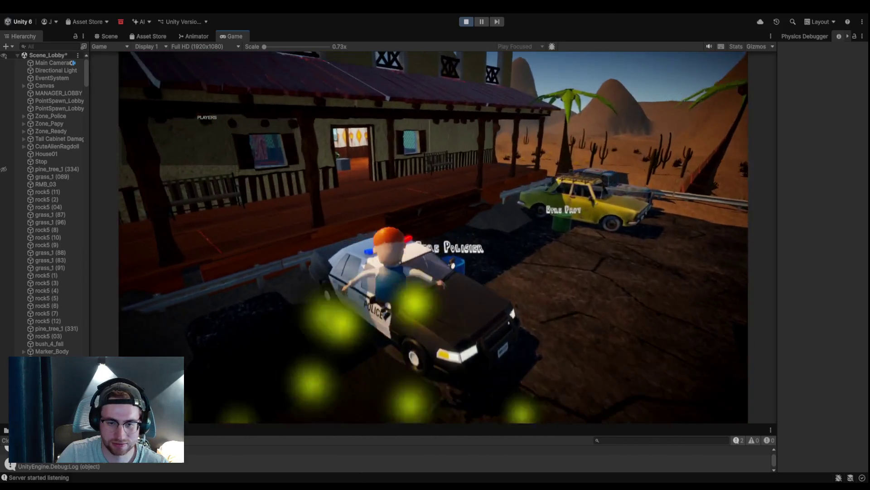
pyautogui.press('w')
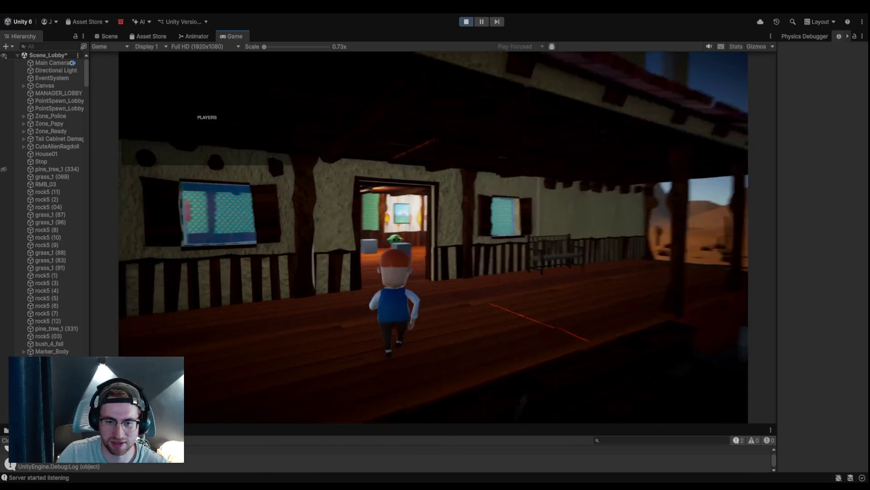
pyautogui.press('w')
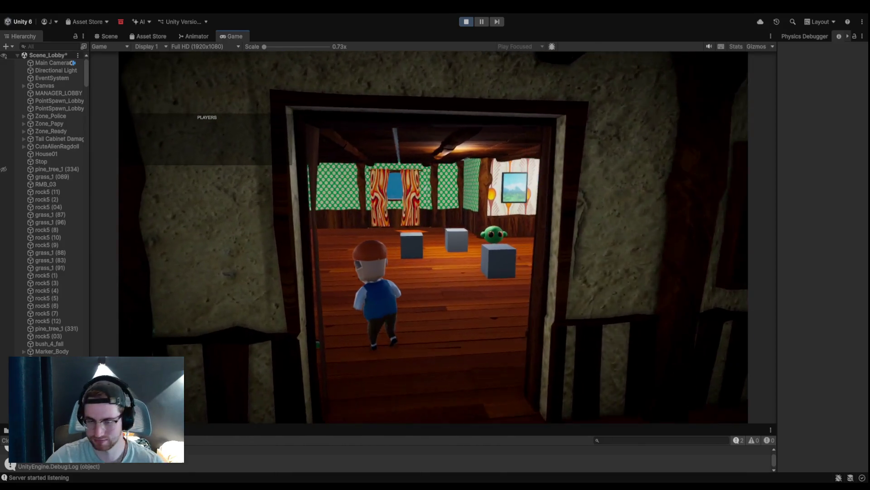
pyautogui.press('w')
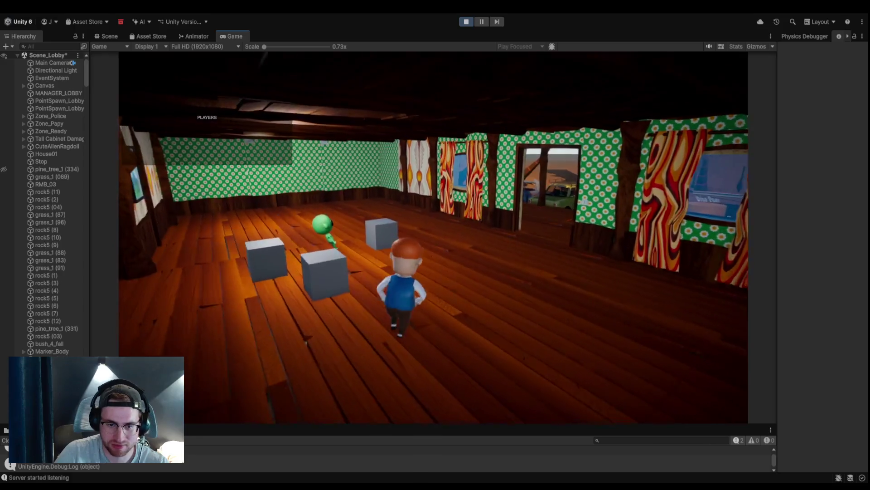
# Step: Cross the patterned room and stair hallway onto the wooden roof, then the neighbouring dark roof
pyautogui.press('w')
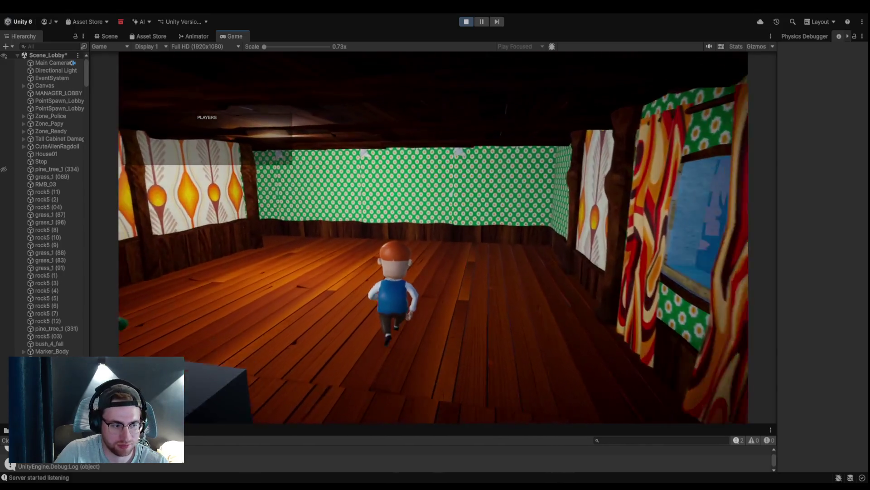
pyautogui.press('w')
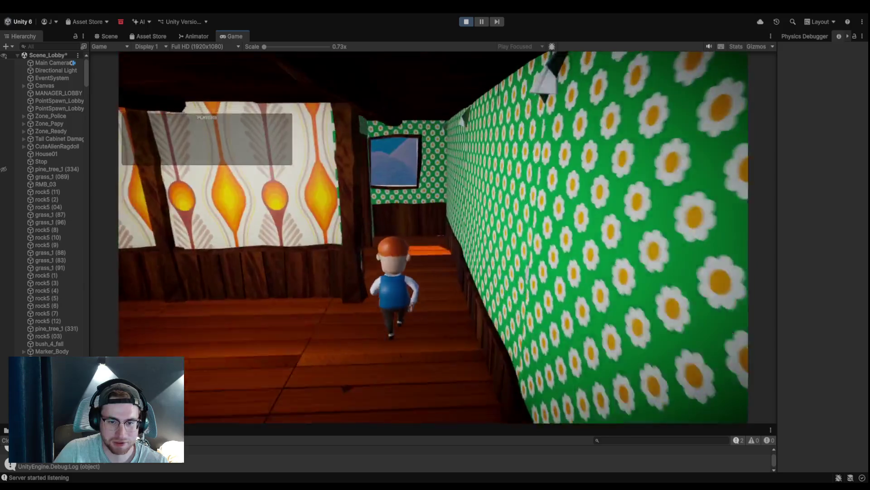
pyautogui.press('w')
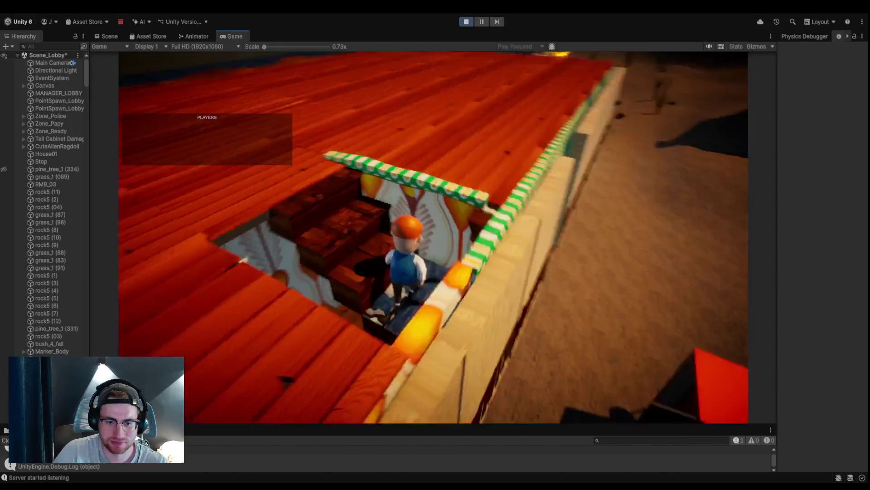
pyautogui.press('w')
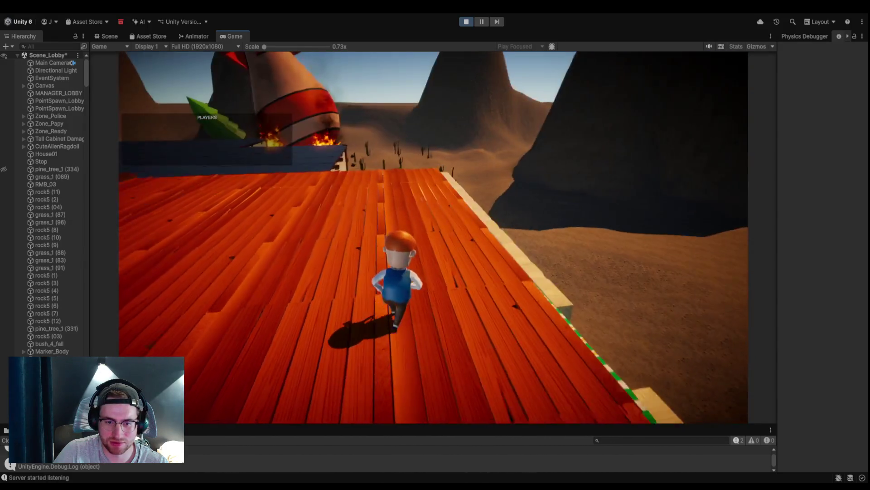
pyautogui.press('w')
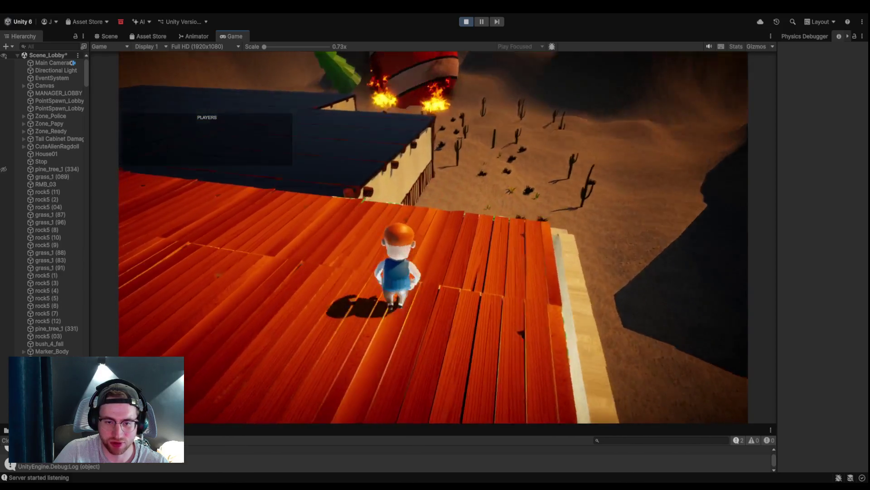
pyautogui.press('w')
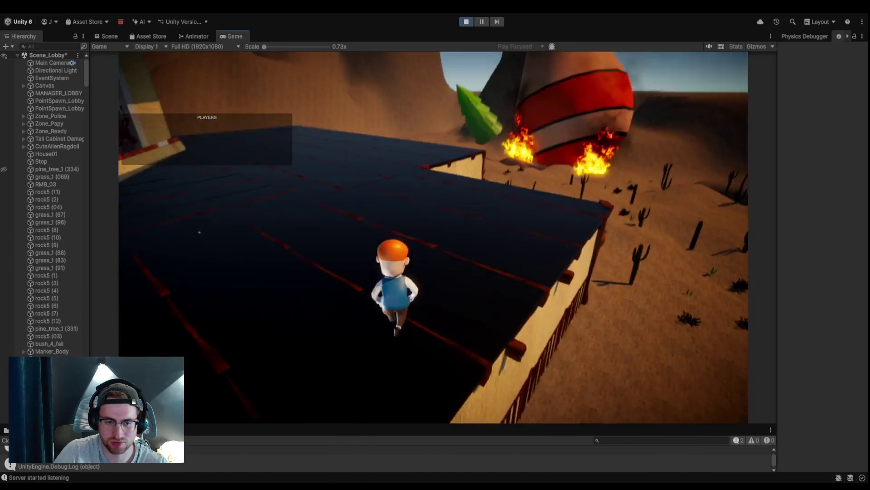
# Step: Halt at the roof edge and stop Play mode to return to the lobby editor
pyautogui.press('w')
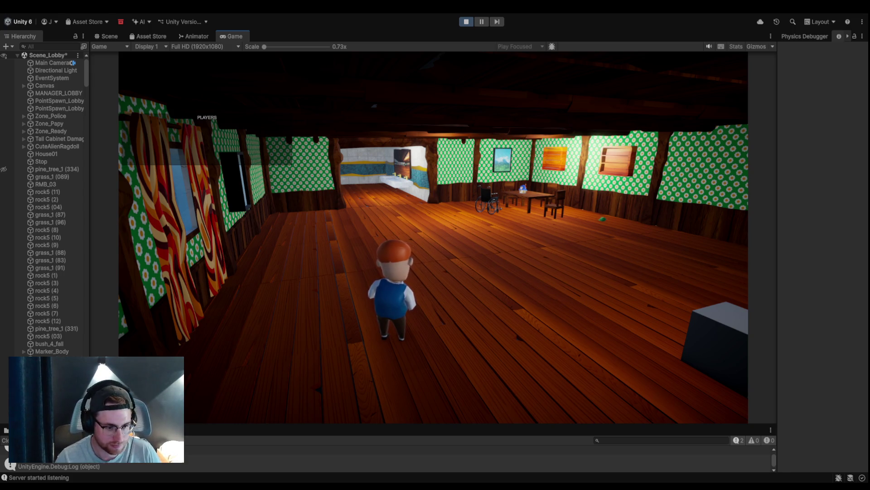
pyautogui.click(412, 211)
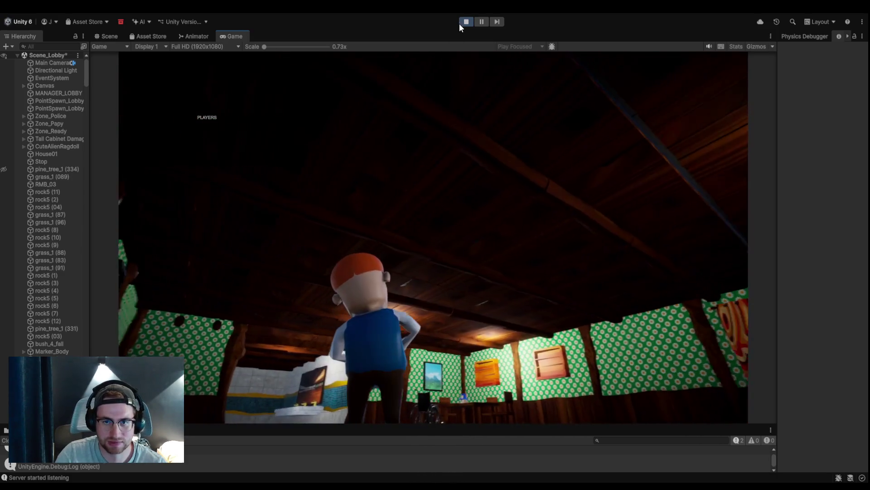
pyautogui.click(463, 22)
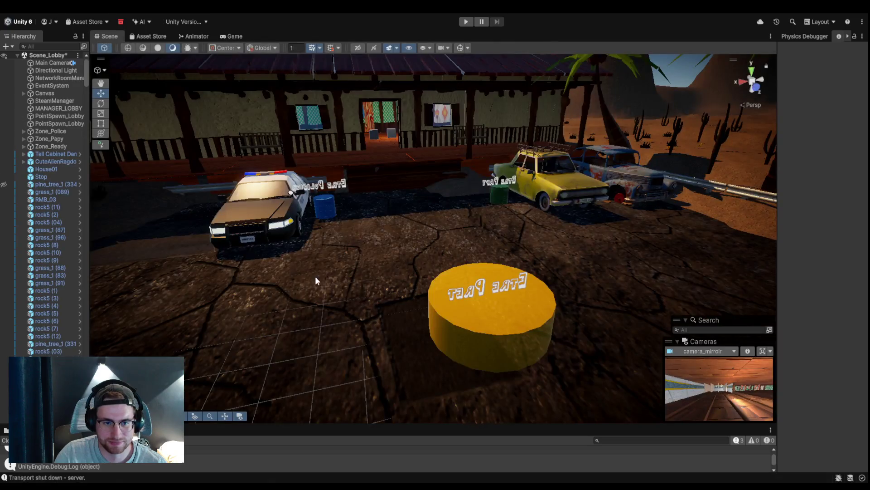
# Step: Enlarge the Project panel and open Menu_Principal from Assets > Scenes
pyautogui.moveTo(222, 433); pyautogui.dragTo(218, 259)
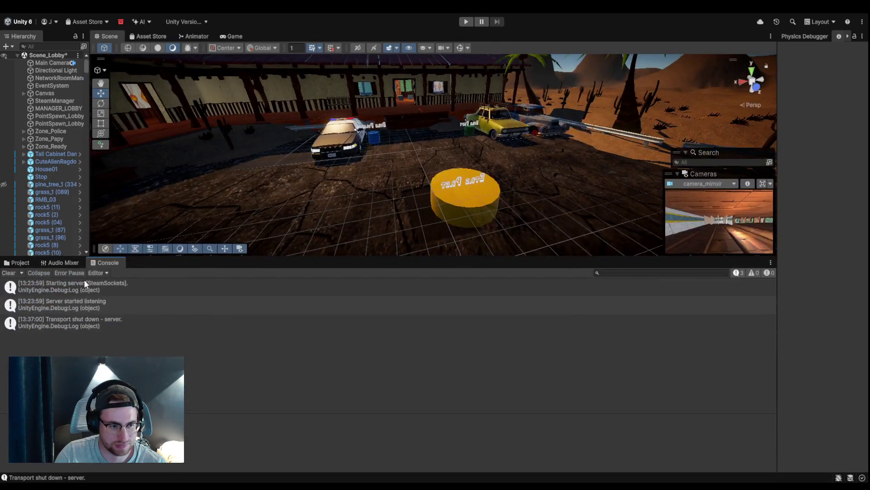
pyautogui.click(17, 263)
pyautogui.click(51, 351)
pyautogui.click(51, 343)
pyautogui.click(51, 328)
pyautogui.click(54, 320)
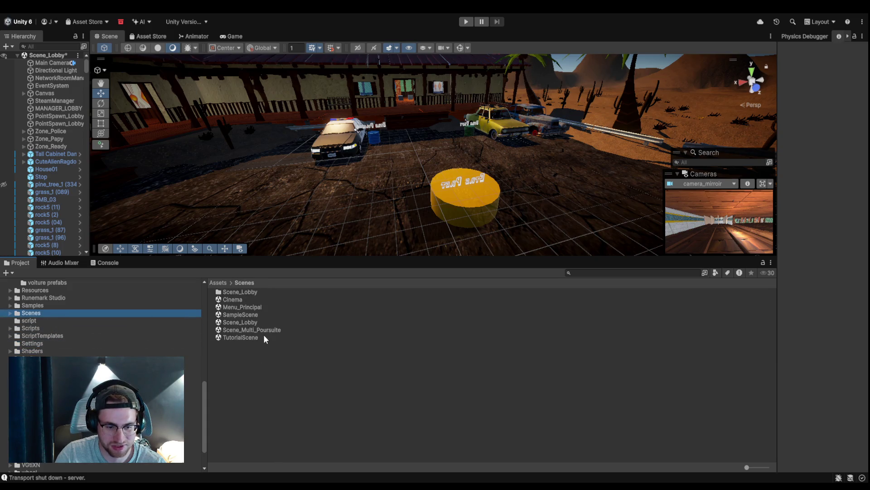
pyautogui.click(268, 306)
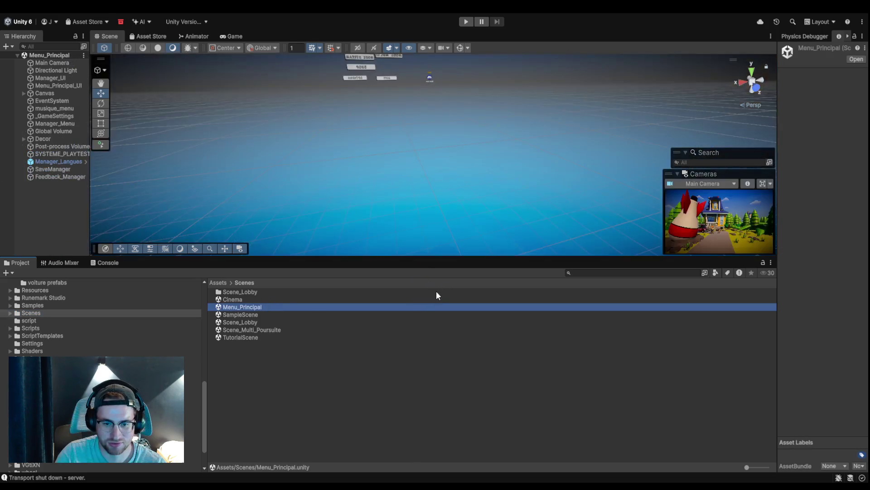
# Step: Enter Play mode, view the OPTIONS screen, close it with Retour, and enlarge the Game view
pyautogui.click(465, 21)
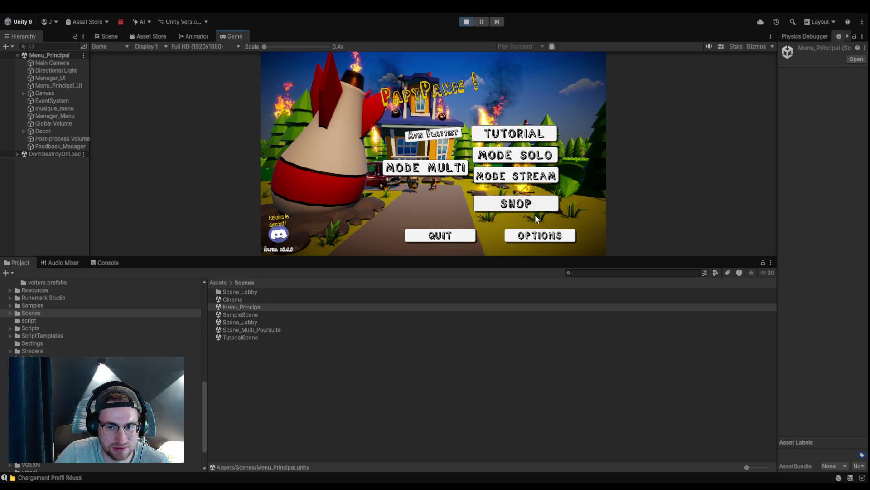
pyautogui.click(540, 236)
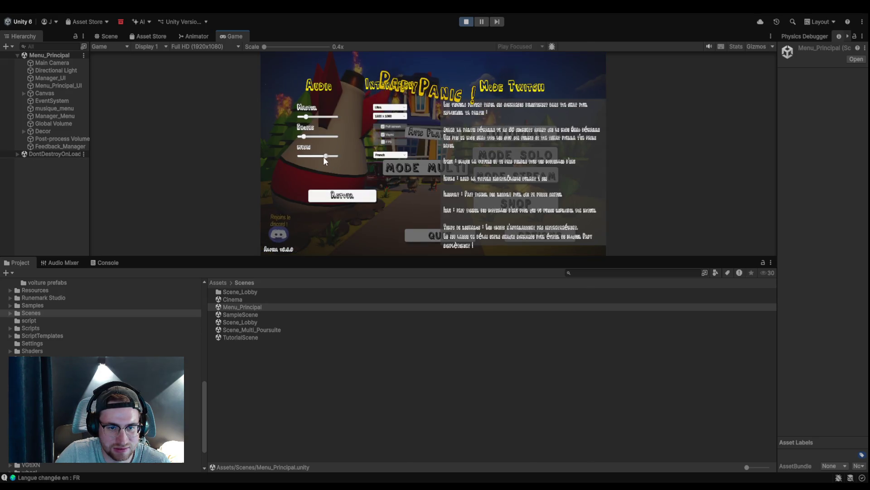
pyautogui.click(311, 198)
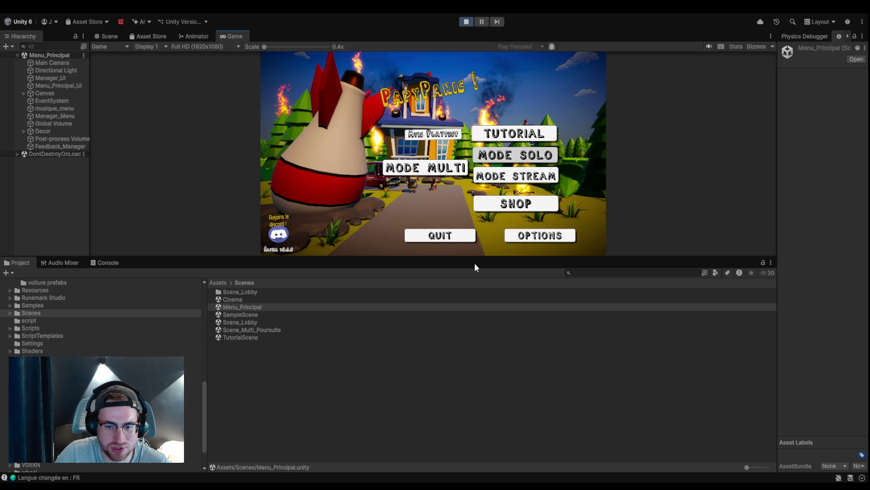
pyautogui.moveTo(470, 257); pyautogui.dragTo(463, 415)
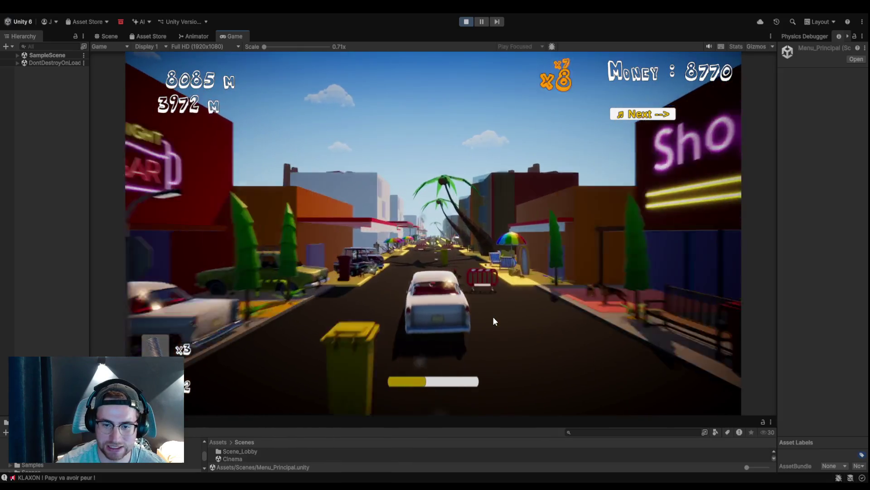
# Step: Steer the car left and right between lanes during the solo run until Game Over
pyautogui.press('Right')
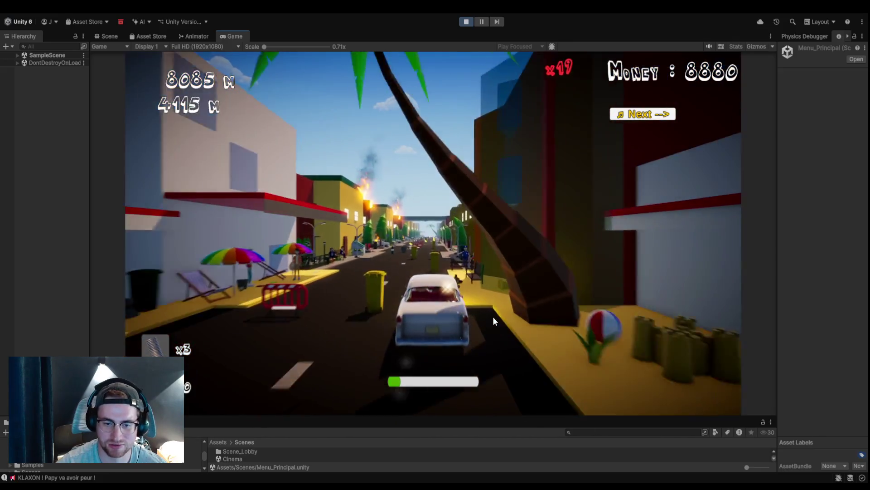
pyautogui.press('Left')
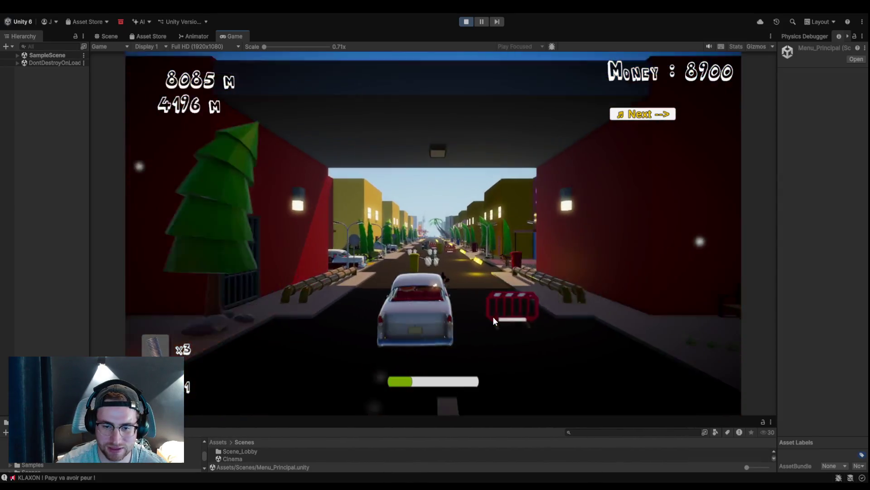
pyautogui.press('Left')
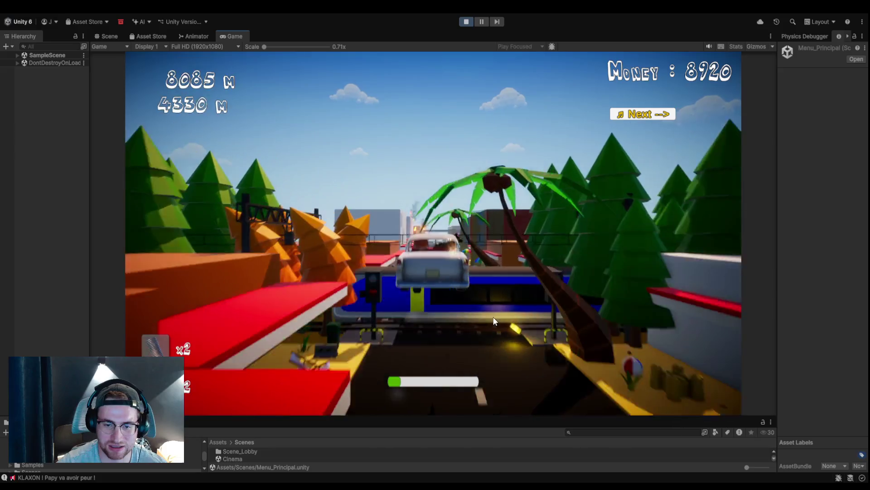
pyautogui.press('Left')
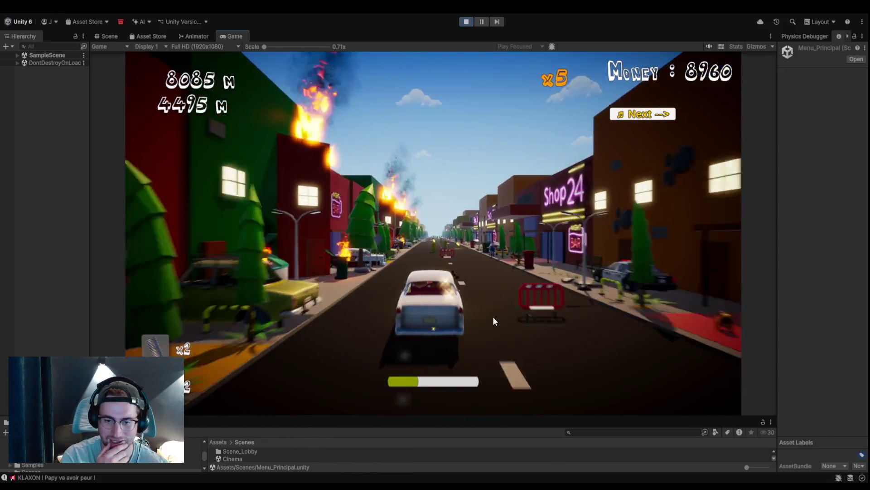
pyautogui.press('Right')
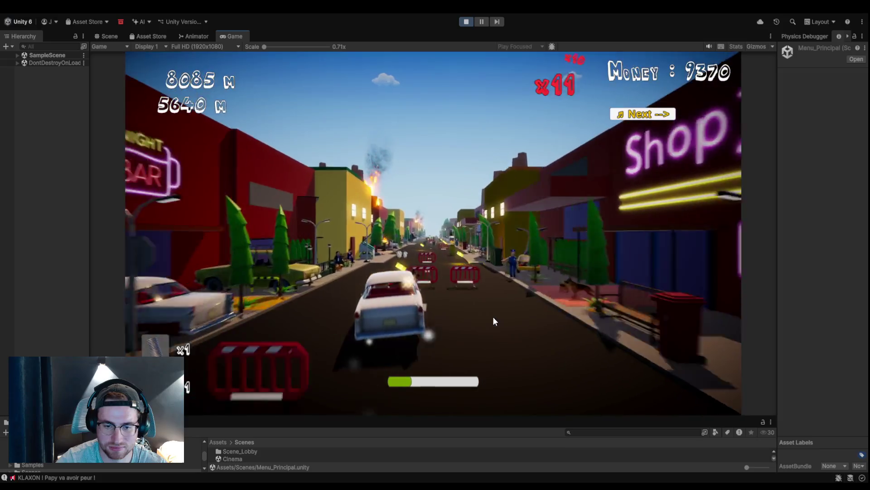
pyautogui.press('Right')
pyautogui.press('Left')
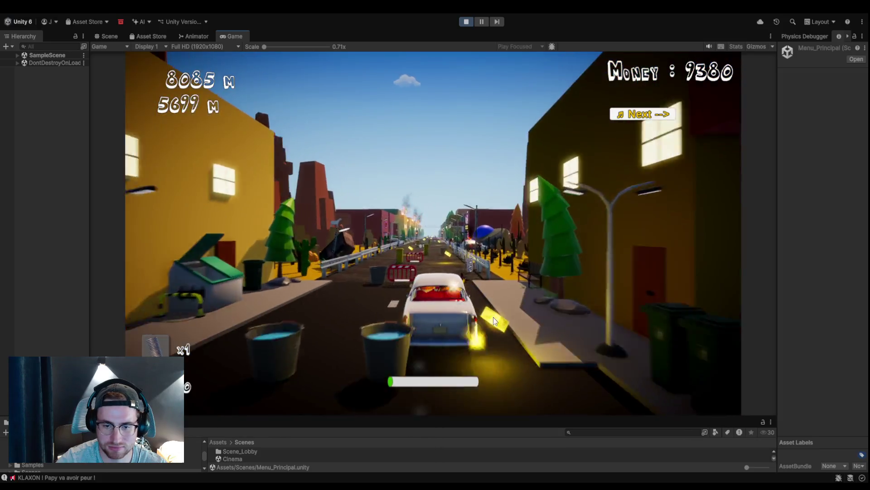
pyautogui.press('Right')
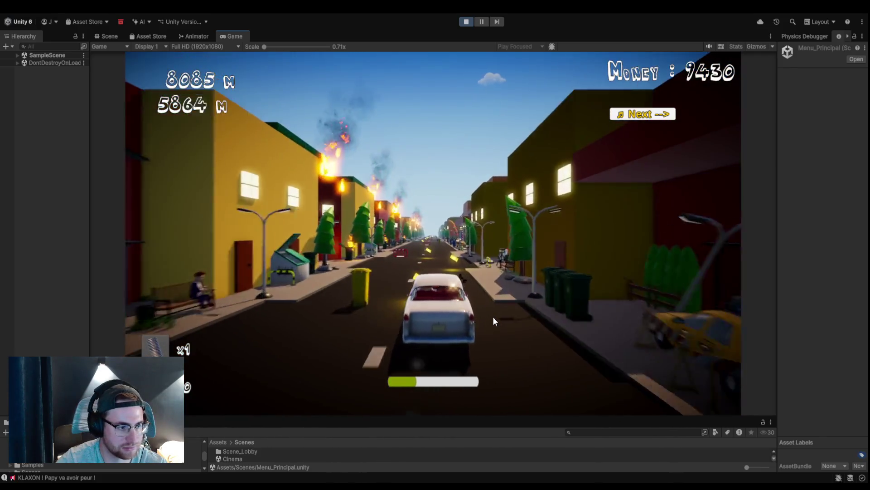
pyautogui.press('Left')
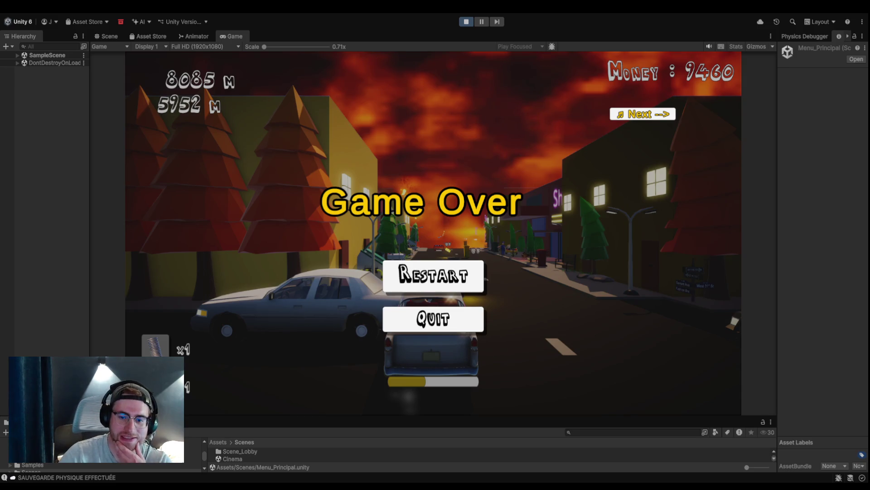
# Step: Restart the run, then pause with Escape and quit to the main menu
pyautogui.click(424, 271)
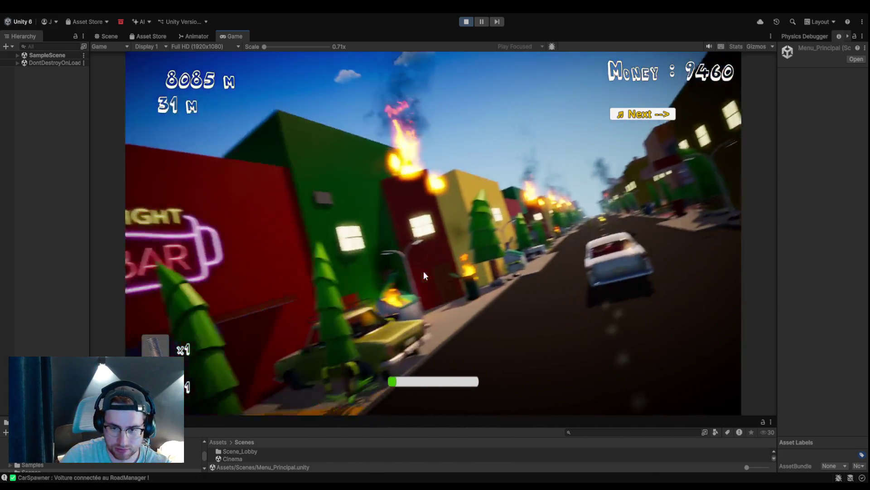
pyautogui.press('Escape')
pyautogui.click(459, 306)
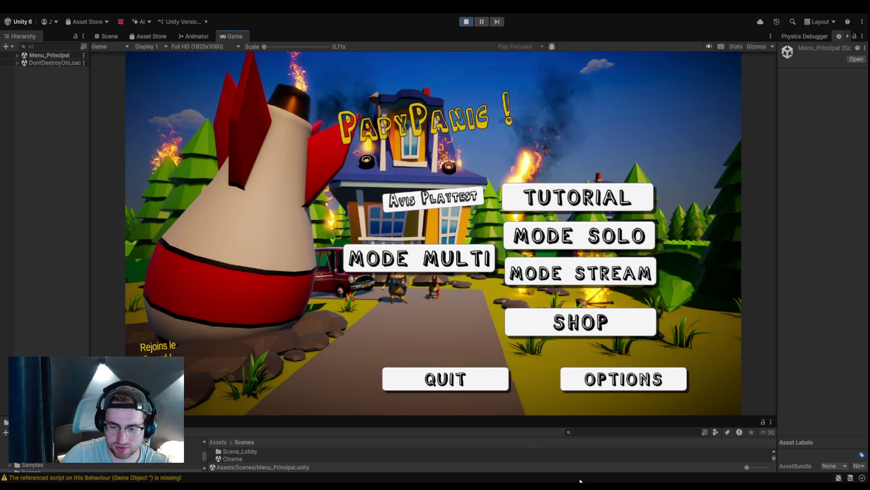
# Step: Start TUTORIAL and dismiss the welcome, crash-and-steering and braking tip panels
pyautogui.click(529, 209)
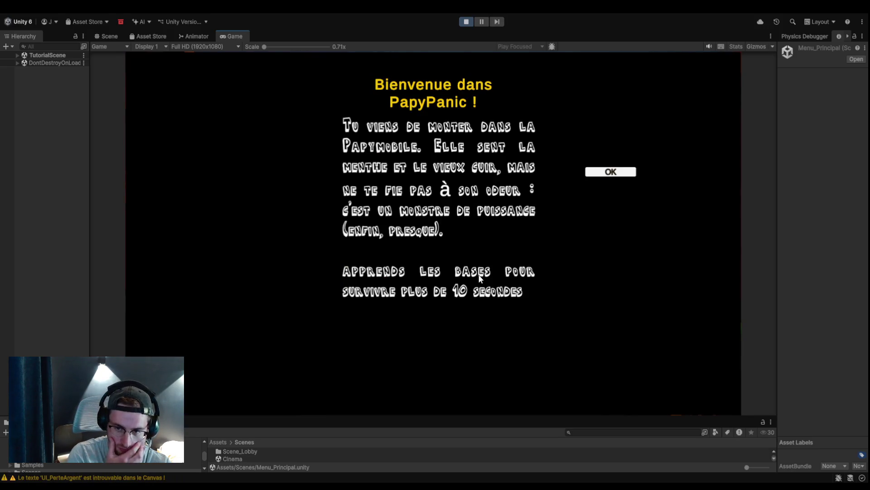
pyautogui.click(612, 172)
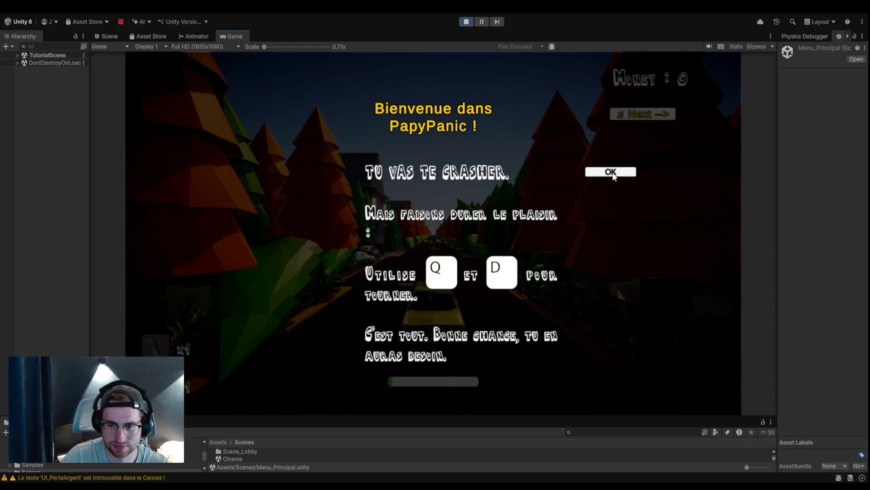
pyautogui.click(611, 172)
pyautogui.click(614, 175)
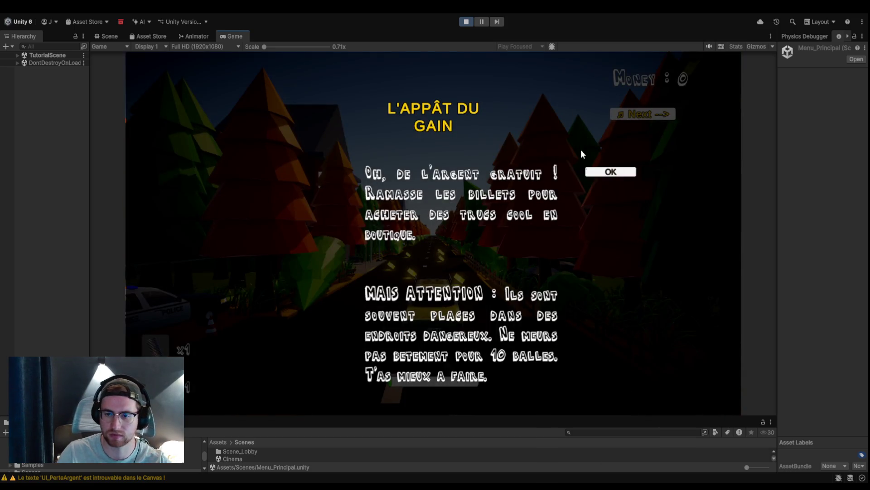
pyautogui.click(590, 175)
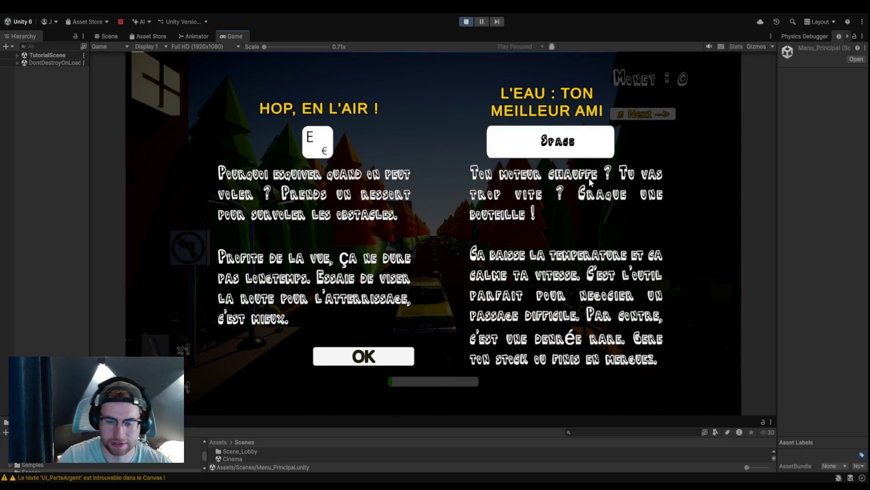
pyautogui.click(409, 358)
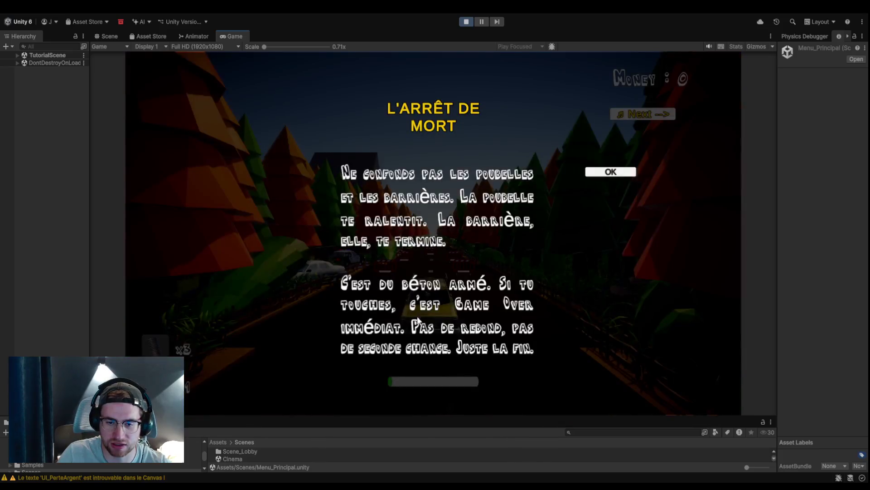
pyautogui.click(608, 173)
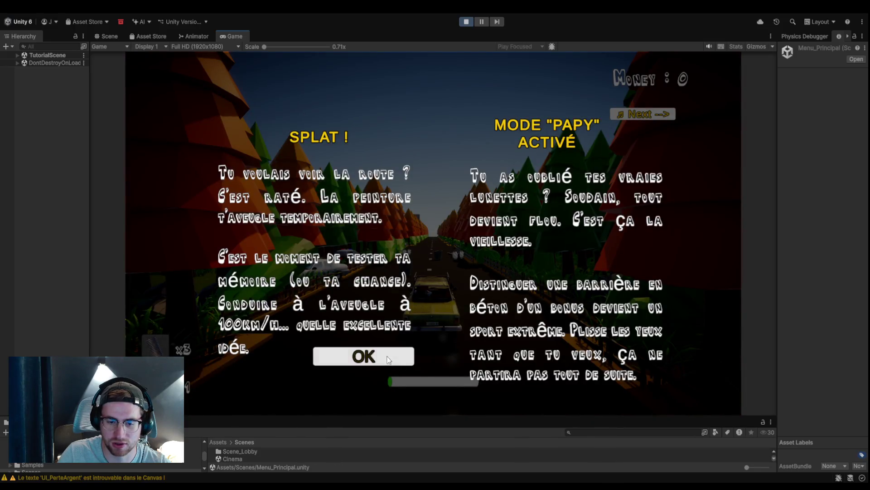
pyautogui.click(377, 362)
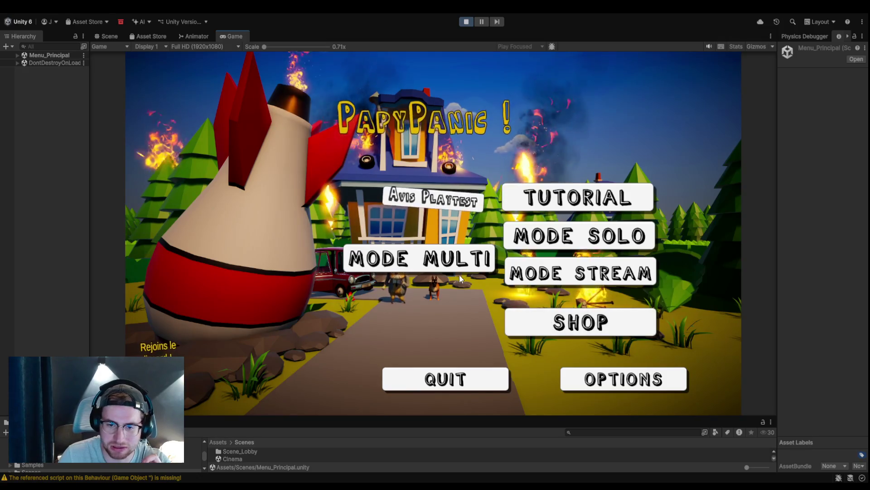
# Step: Open MODE MULTI and host a server with Creer Party
pyautogui.click(459, 263)
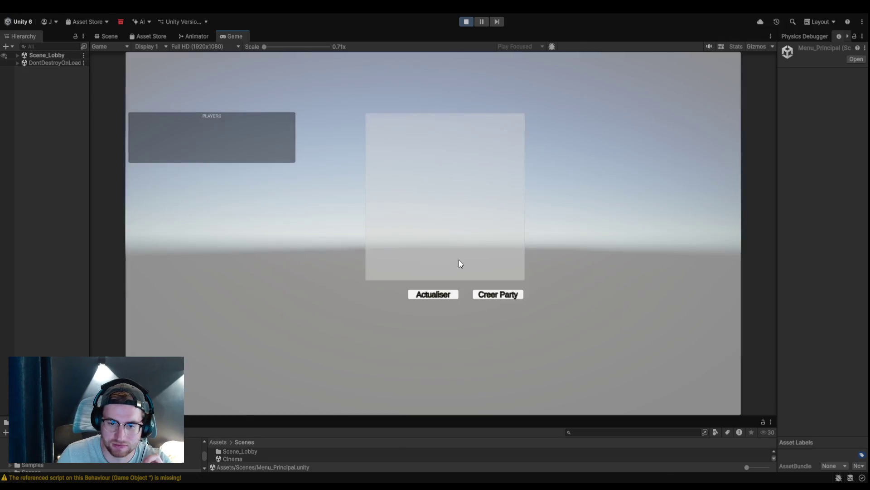
pyautogui.click(497, 295)
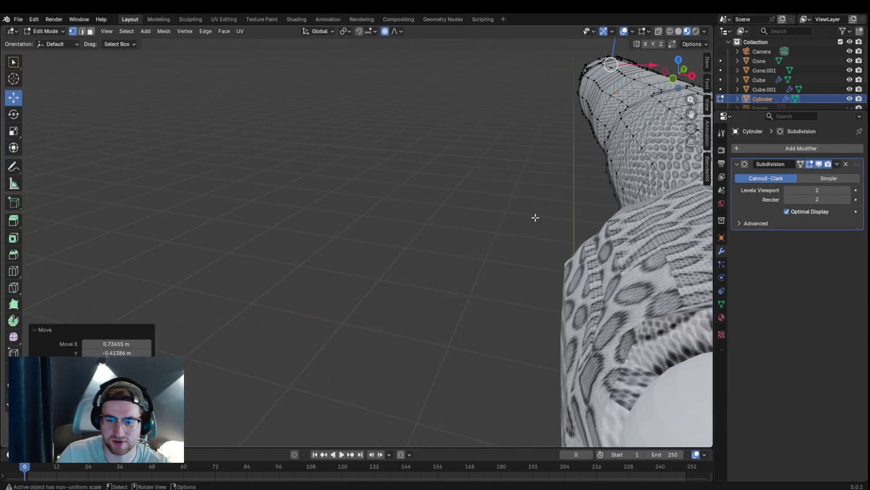
pyautogui.scroll(-8, 535, 218)
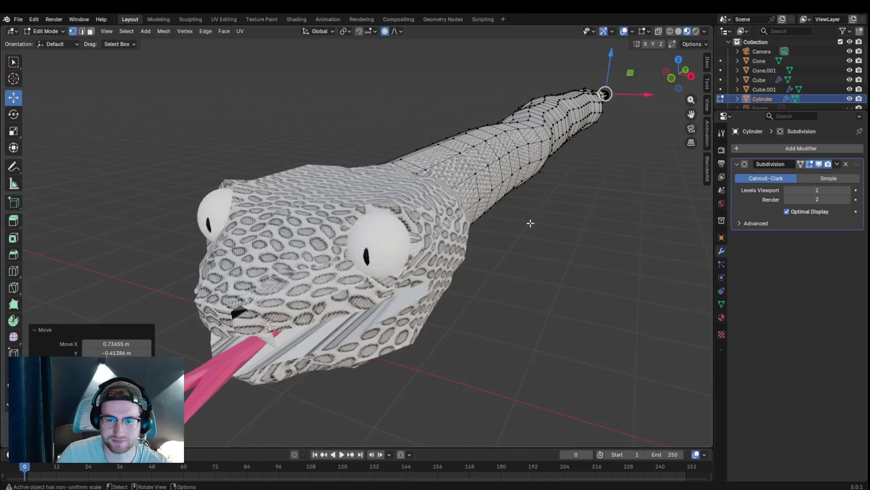
pyautogui.scroll(2, 526, 223)
pyautogui.moveTo(511, 237)
pyautogui.mouseDown(button='middle')
pyautogui.moveTo(526, 236)
pyautogui.moveTo(514, 232)
pyautogui.moveTo(521, 216)
pyautogui.mouseUp(button='middle')
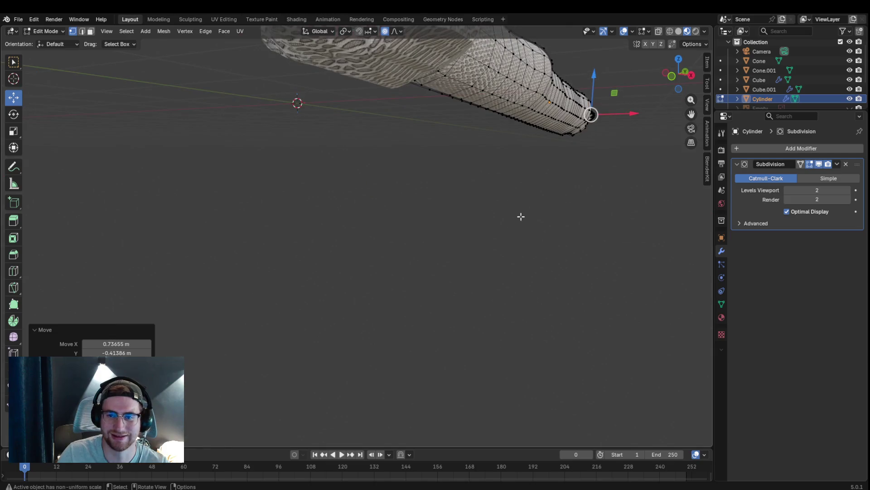
pyautogui.moveTo(528, 107); pyautogui.dragTo(544, 88, button='middle')
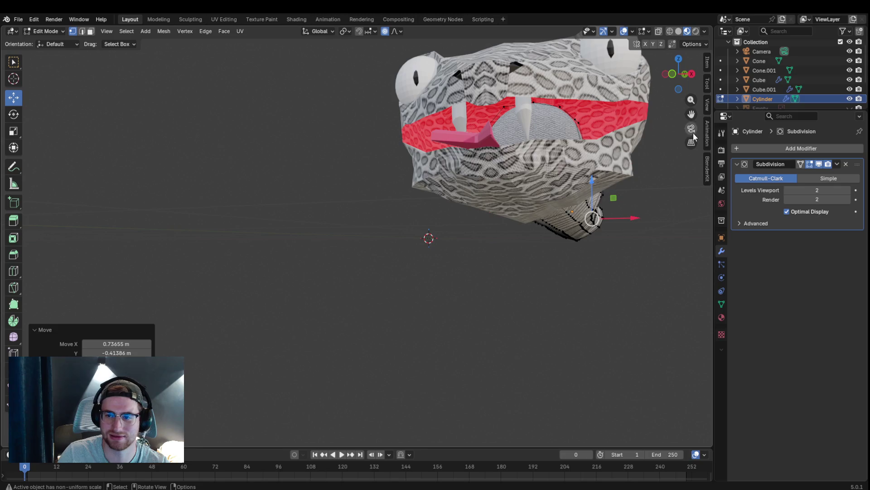
pyautogui.moveTo(693, 133)
pyautogui.mouseDown(button='middle')
pyautogui.moveTo(540, 137)
pyautogui.moveTo(490, 162)
pyautogui.moveTo(508, 180)
pyautogui.mouseUp(button='middle')
pyautogui.scroll(5, 541, 137)
pyautogui.scroll(-5, 542, 137)
pyautogui.moveTo(362, 216)
pyautogui.mouseDown(button='middle')
pyautogui.moveTo(395, 213)
pyautogui.moveTo(363, 222)
pyautogui.moveTo(368, 238)
pyautogui.moveTo(515, 253)
pyautogui.moveTo(499, 295)
pyautogui.moveTo(396, 219)
pyautogui.moveTo(280, 225)
pyautogui.moveTo(393, 213)
pyautogui.moveTo(431, 246)
pyautogui.moveTo(470, 254)
pyautogui.mouseUp(button='middle')
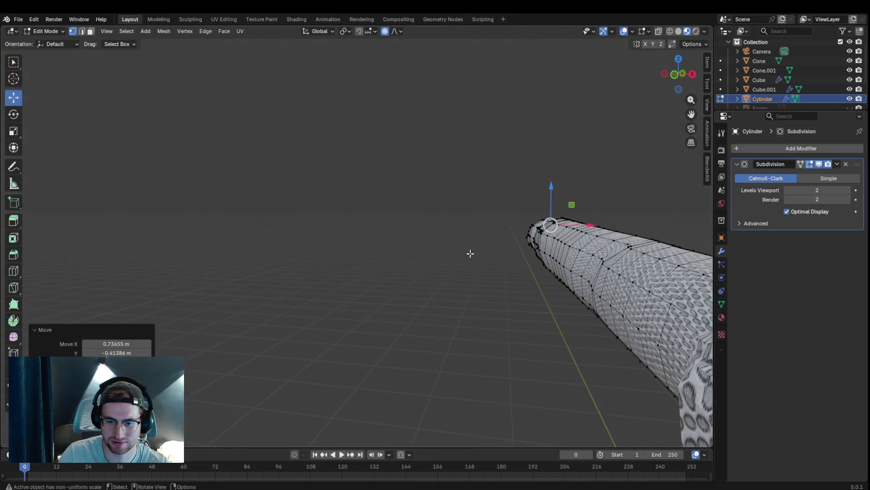
pyautogui.moveTo(693, 115); pyautogui.dragTo(671, 136)
pyautogui.press('KP_Decimal')
pyautogui.moveTo(610, 145)
pyautogui.mouseDown(button='middle')
pyautogui.moveTo(508, 171)
pyautogui.moveTo(531, 173)
pyautogui.mouseUp(button='middle')
pyautogui.press('KP_Decimal')
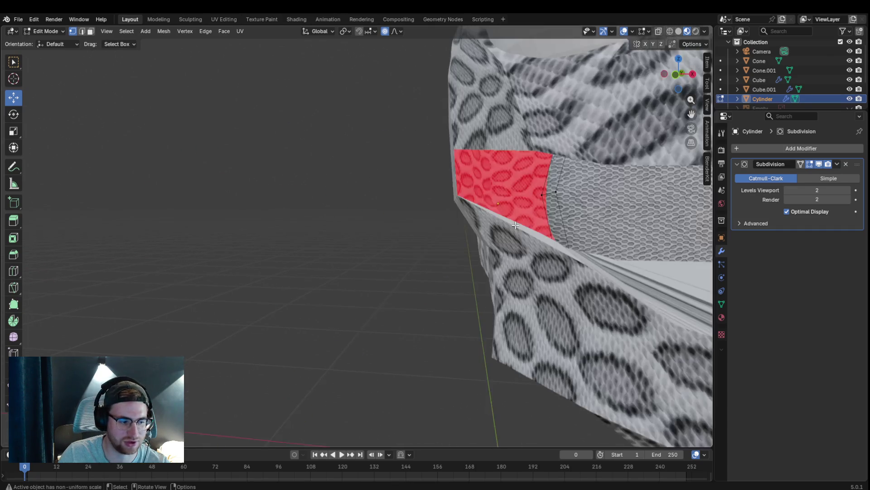
pyautogui.moveTo(522, 214)
pyautogui.mouseDown(button='middle')
pyautogui.moveTo(510, 201)
pyautogui.moveTo(508, 210)
pyautogui.mouseUp(button='middle')
pyautogui.scroll(-5, 511, 204)
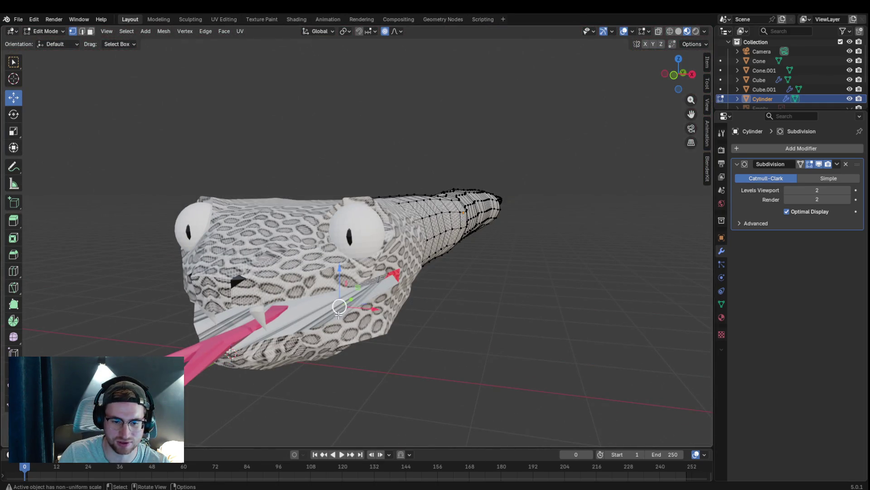
# Step: Switch to face select and put the snake head Cube into Edit Mode instead of the Cylinder
pyautogui.click(90, 32)
pyautogui.click(46, 31)
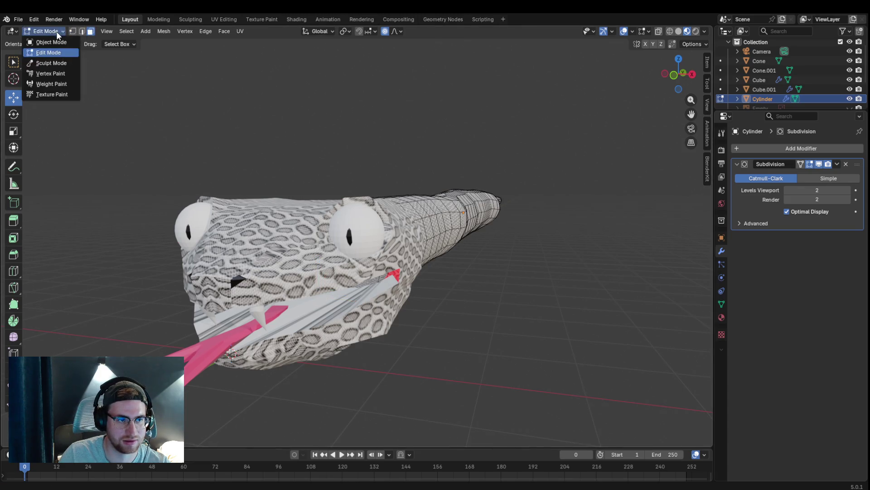
pyautogui.click(48, 41)
pyautogui.click(316, 302)
pyautogui.click(72, 32)
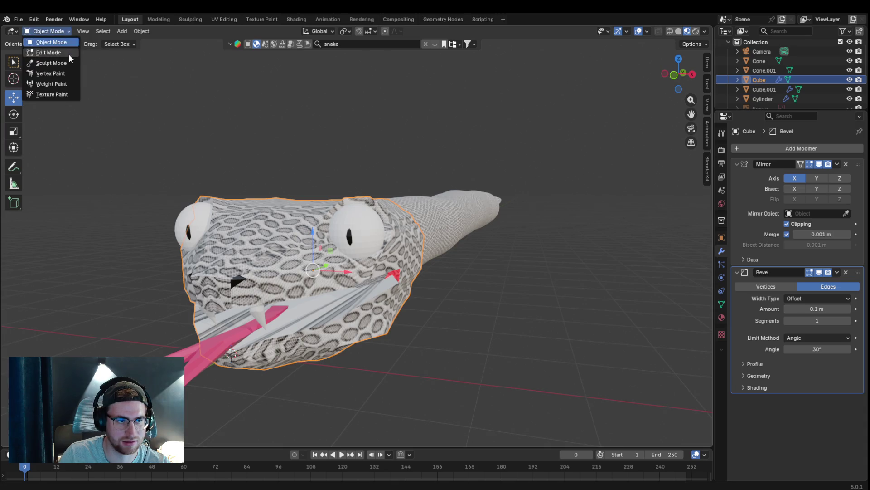
pyautogui.click(69, 54)
# Step: Orbit to the front of the head and select faces inside the mouth
pyautogui.moveTo(372, 316); pyautogui.dragTo(397, 304, button='middle')
pyautogui.click(518, 288)
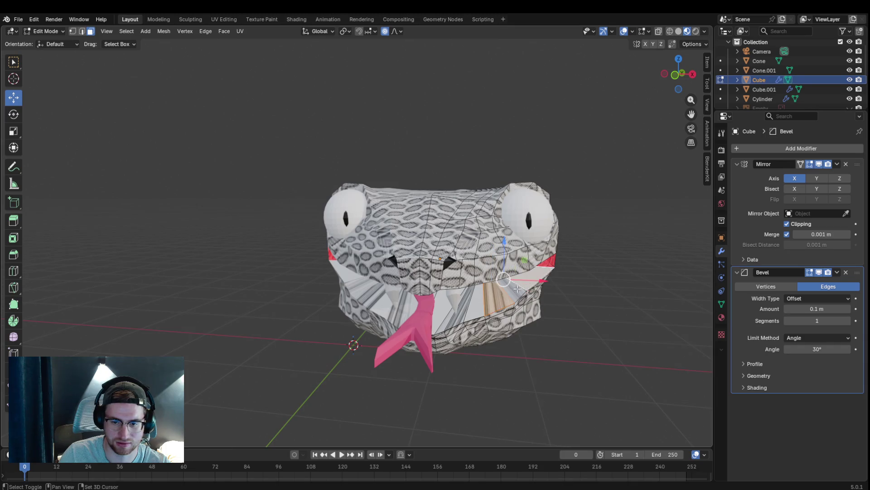
pyautogui.keyDown('alt'); pyautogui.click(480, 308); pyautogui.keyUp('alt')
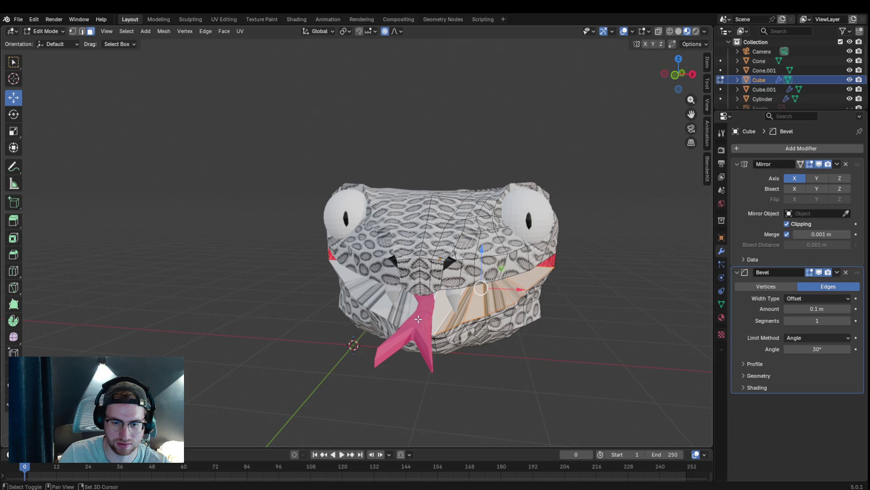
# Step: Unwrap the selected mouth faces with Smart UV Project
pyautogui.press('u')
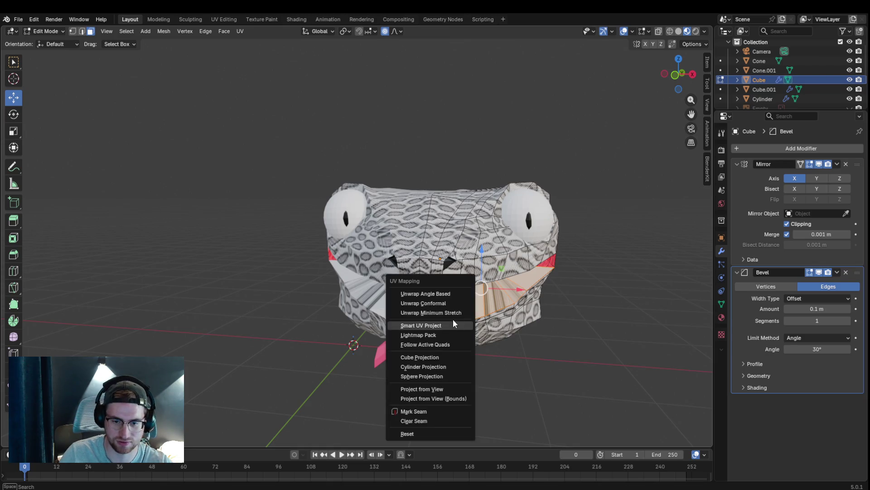
pyautogui.click(435, 322)
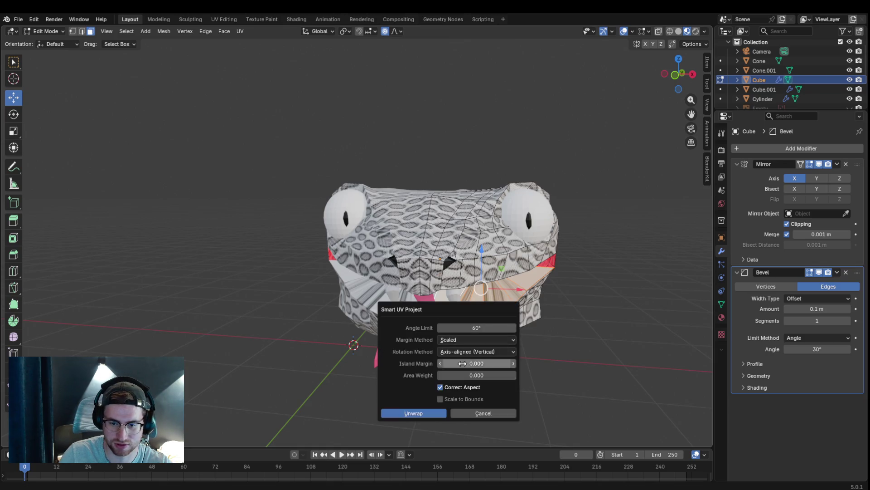
pyautogui.click(413, 413)
# Step: Reselect the four inner-mouth faces of the snake head
pyautogui.click(547, 345)
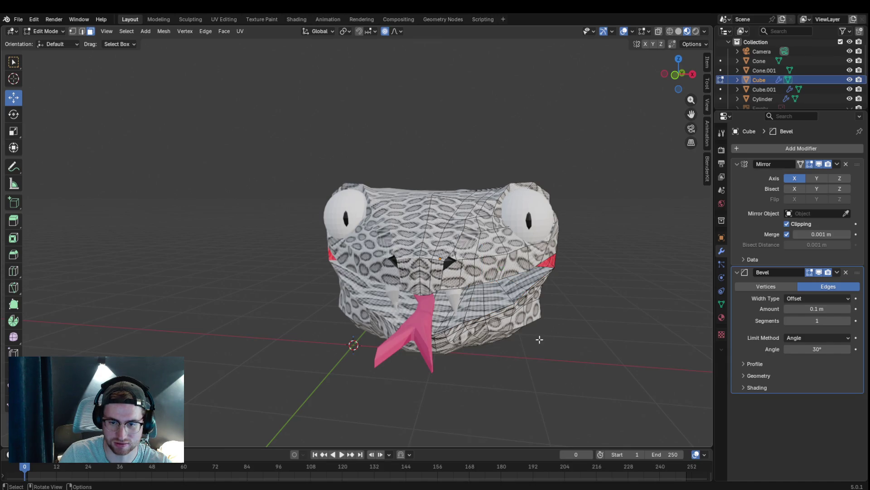
pyautogui.keyDown('shift'); pyautogui.click(467, 313); pyautogui.keyUp('shift')
pyautogui.keyDown('shift'); pyautogui.click(487, 304); pyautogui.keyUp('shift')
pyautogui.keyDown('shift'); pyautogui.click(519, 289); pyautogui.keyUp('shift')
pyautogui.keyDown('shift'); pyautogui.click(528, 285); pyautogui.keyUp('shift')
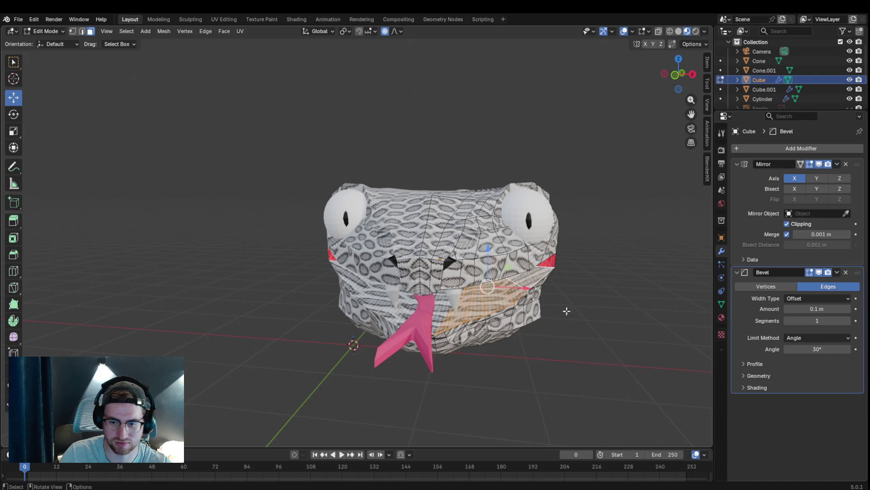
# Step: Add a new material with pinkish-red base colour #E74D66 and assign it to the mouth faces
pyautogui.click(722, 317)
pyautogui.click(859, 149)
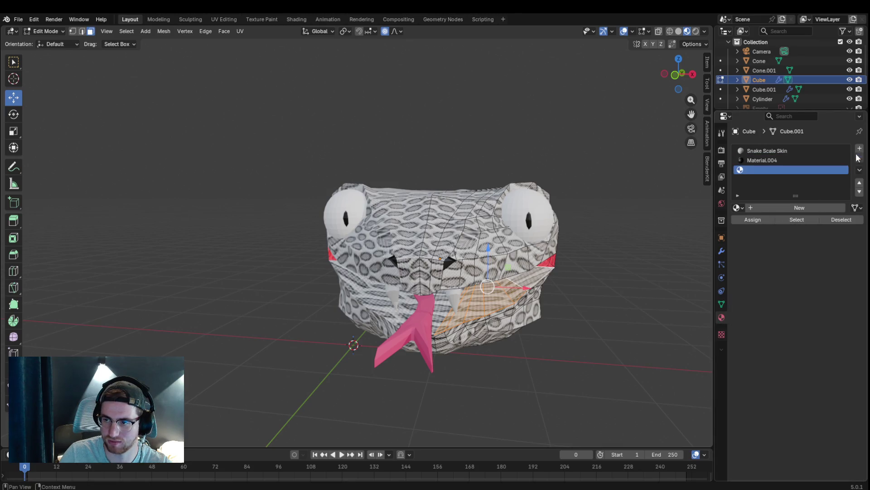
pyautogui.click(757, 211)
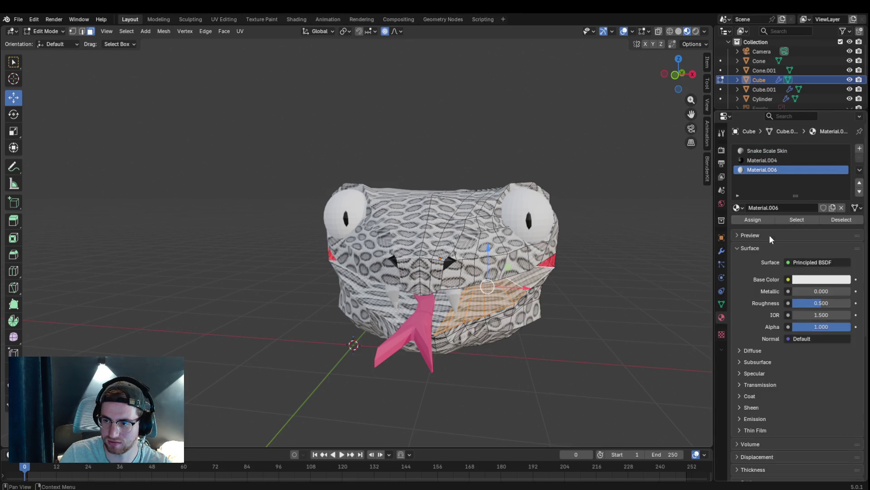
pyautogui.click(797, 279)
pyautogui.moveTo(805, 165); pyautogui.dragTo(800, 176)
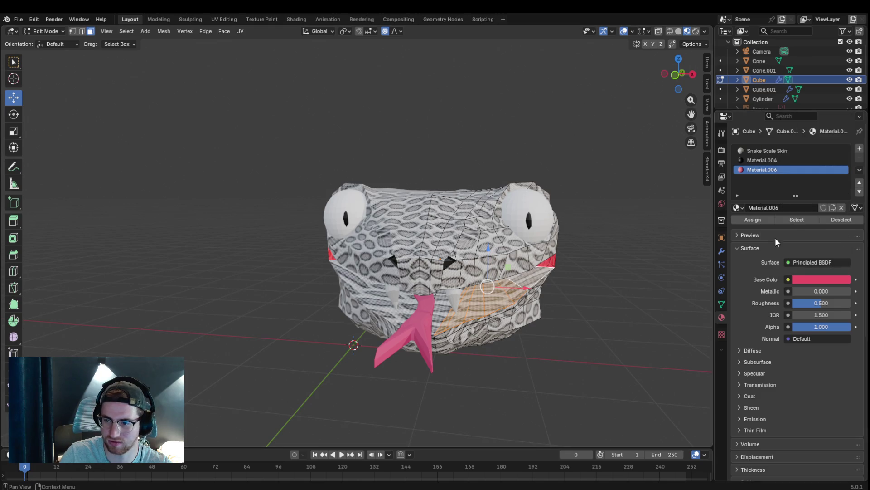
pyautogui.click(771, 220)
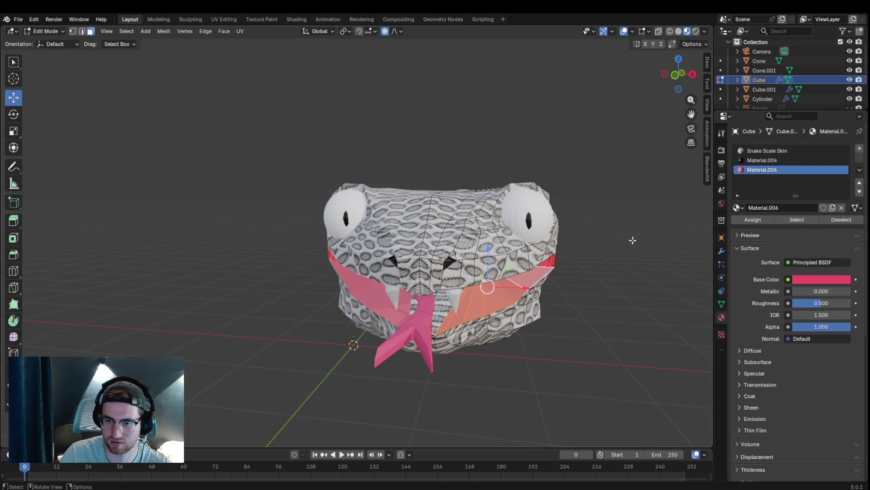